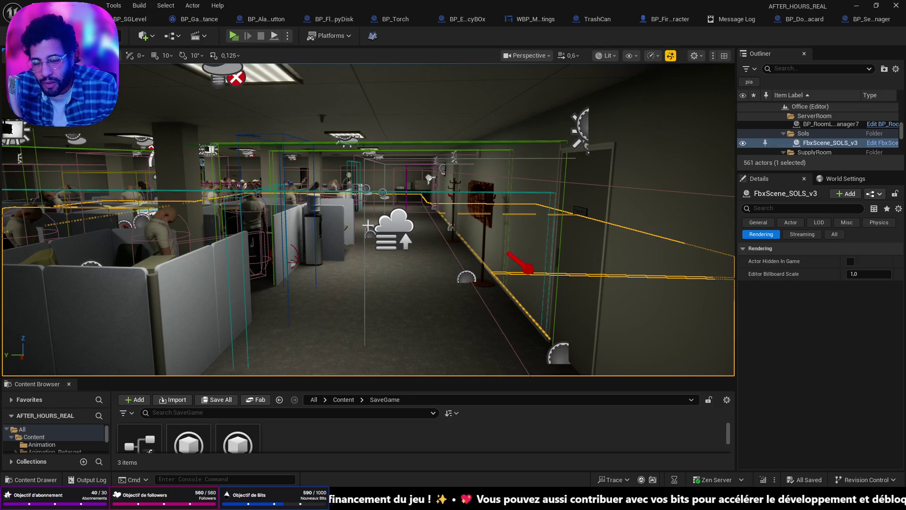
- Fly the editor camera through the office corridor down to the desk papers and lamp
{"action": "left_click_drag", "start_coordinate": [337, 200], "coordinate": [316, 160]}
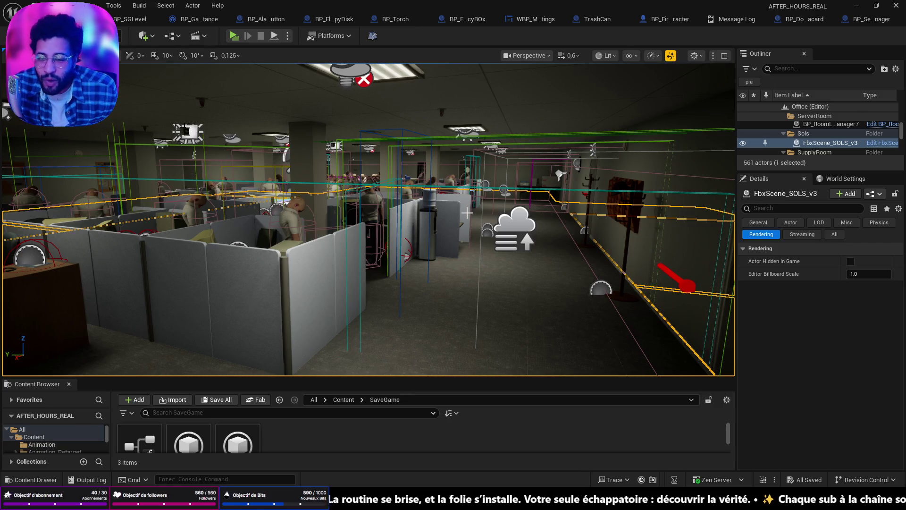
{"action": "key", "text": "w"}
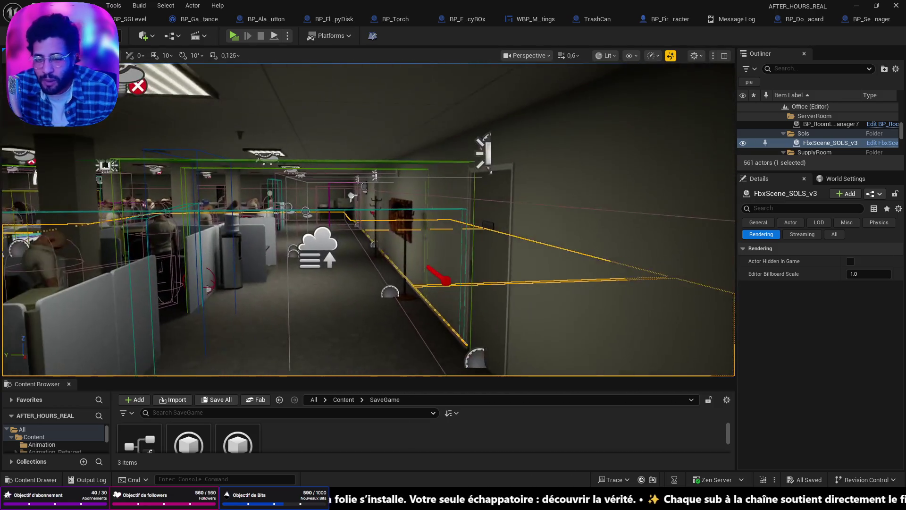
{"action": "key", "text": "w"}
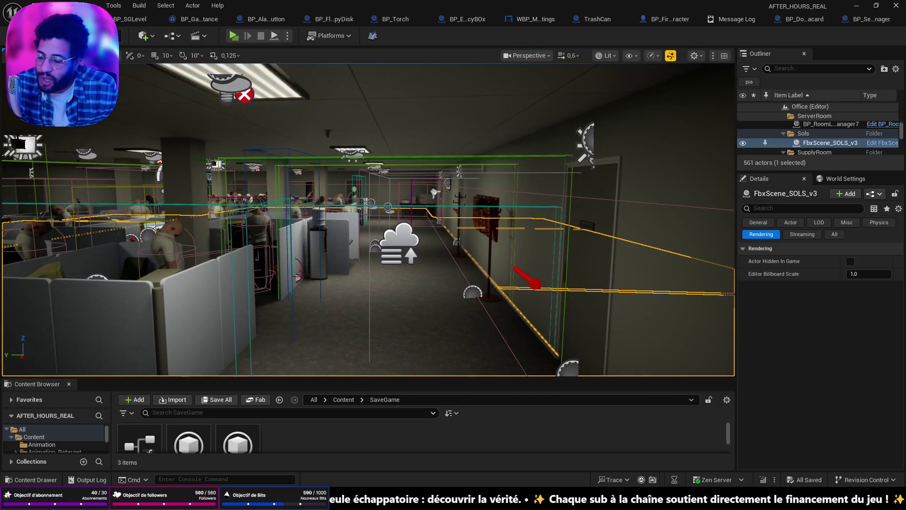
{"action": "key", "text": "a"}
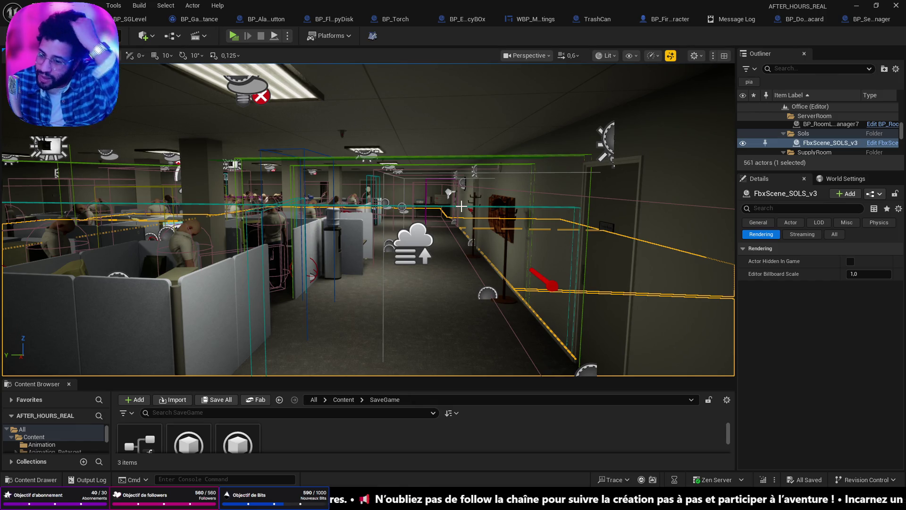
{"action": "scroll", "coordinate": [461, 206], "scroll_direction": "up", "scroll_amount": 5}
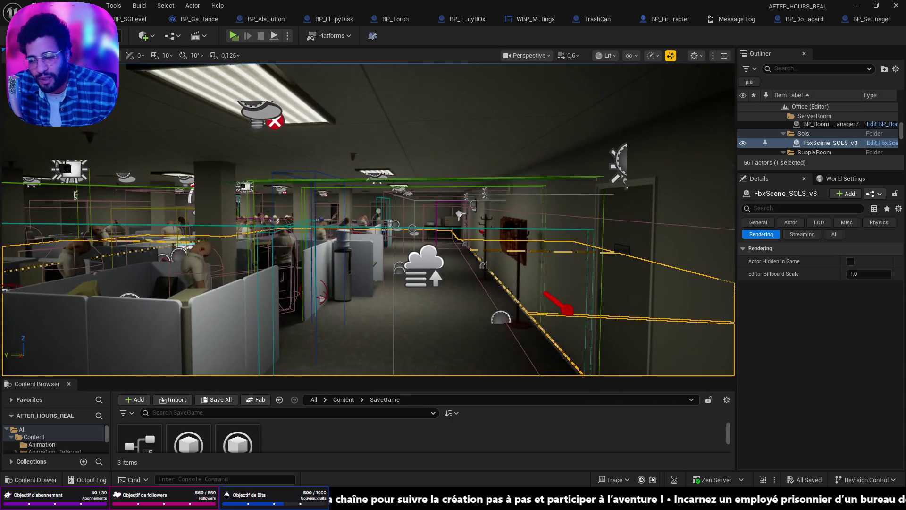
{"action": "left_click_drag", "start_coordinate": [461, 206], "coordinate": [359, 208]}
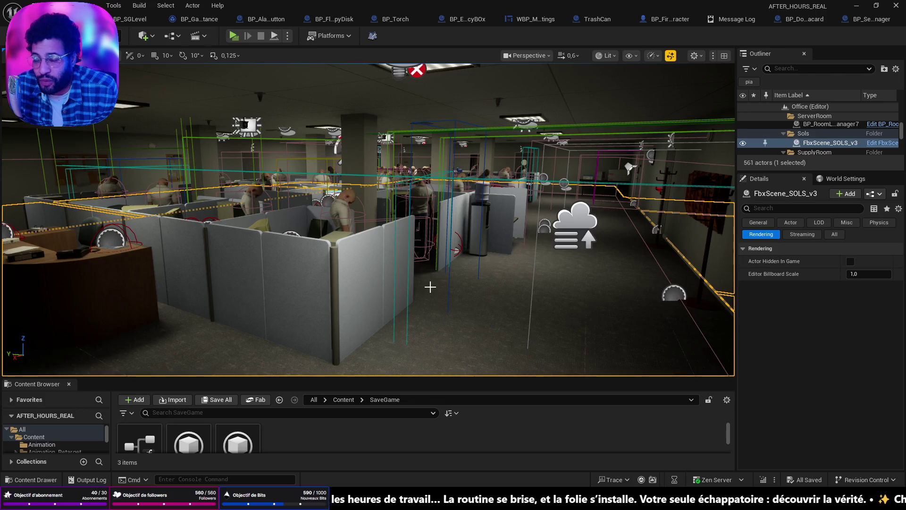
{"action": "left_click_drag", "start_coordinate": [482, 281], "coordinate": [418, 272]}
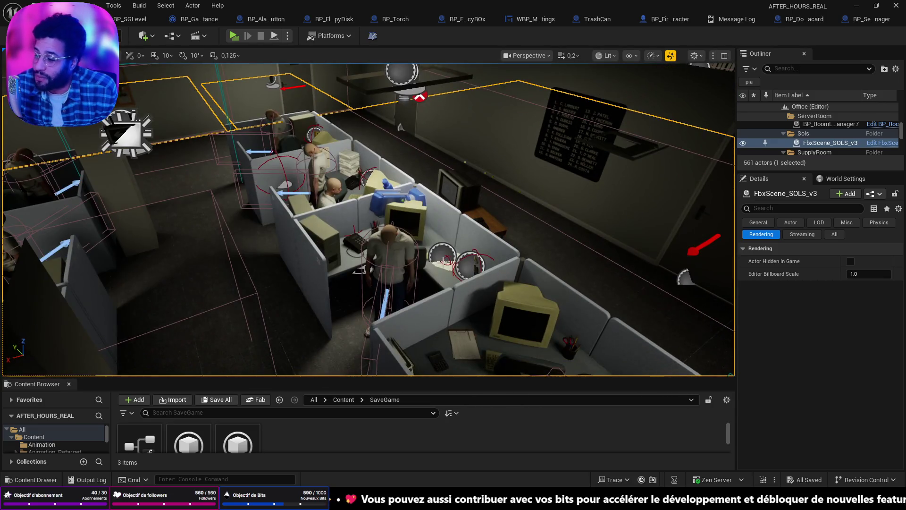
{"action": "scroll", "coordinate": [368, 219], "scroll_direction": "up", "scroll_amount": 1}
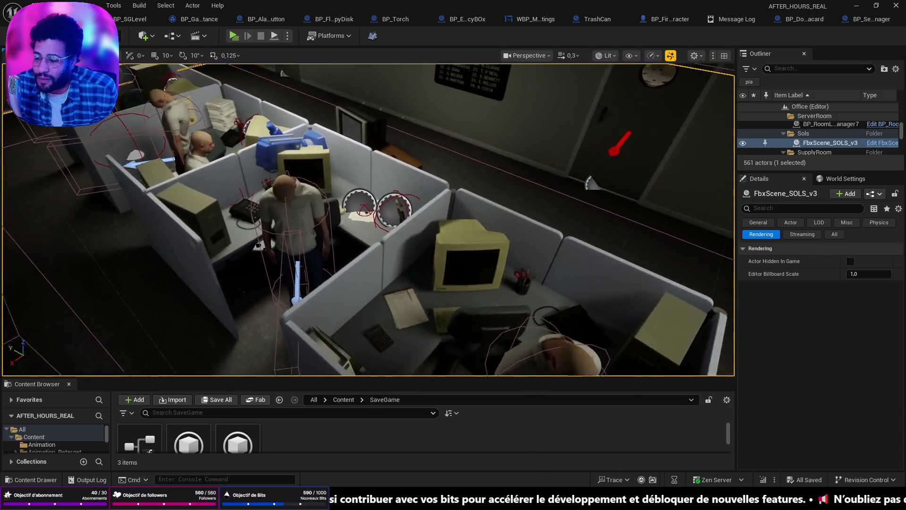
{"action": "key", "text": "w"}
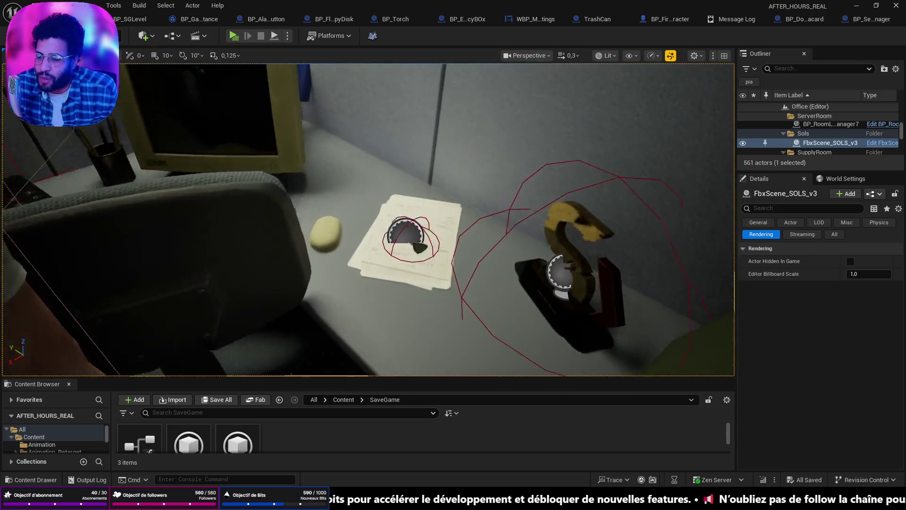
- Frame the selected car key with F, orbit closely around it, then switch to OpenOffice Calc
{"action": "key", "text": "f"}
{"action": "left_click_drag", "start_coordinate": [368, 220], "coordinate": [368, 219]}
{"action": "left_click_drag", "start_coordinate": [461, 241], "coordinate": [461, 241]}
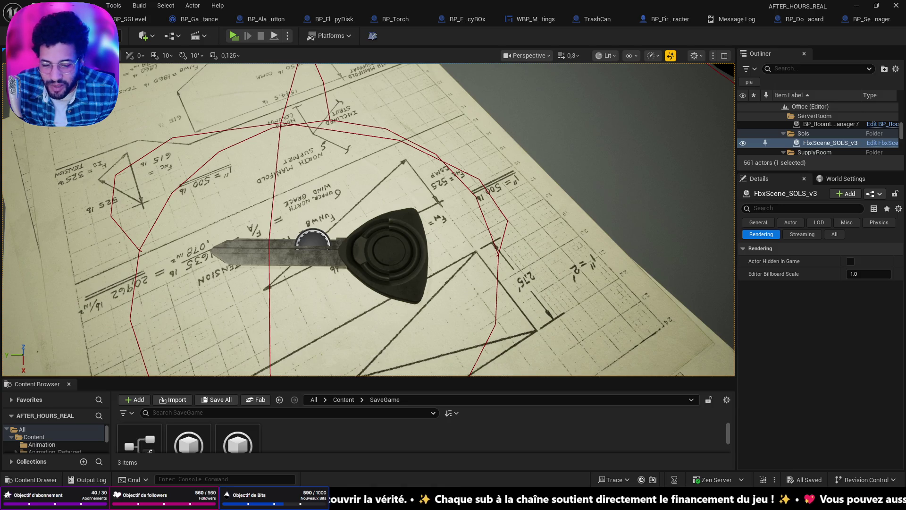
{"action": "key", "text": "alt+Tab"}
{"action": "scroll", "coordinate": [374, 261], "scroll_direction": "down", "scroll_amount": 5}
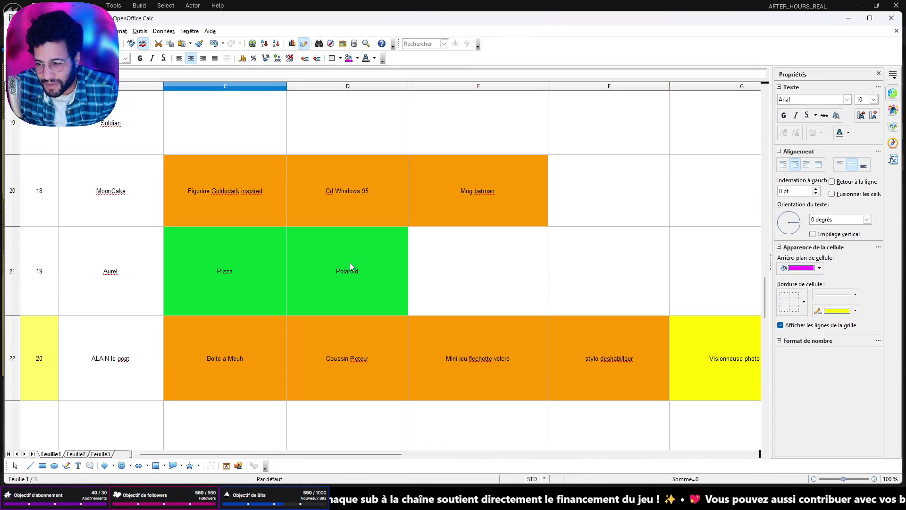
- Select the Lancia Delta HF intégrale key entry in cell G24, then minimize Calc
{"action": "scroll", "coordinate": [344, 254], "scroll_direction": "down", "scroll_amount": 1}
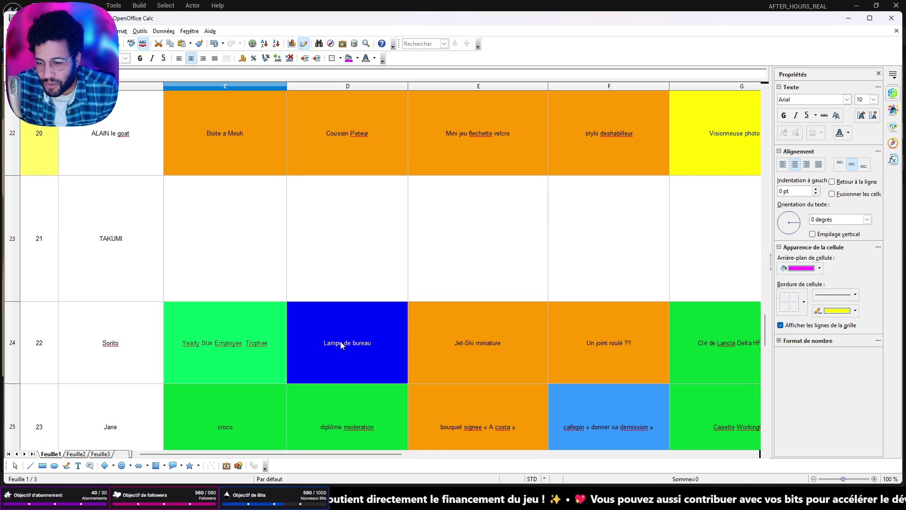
{"action": "left_click", "coordinate": [751, 343]}
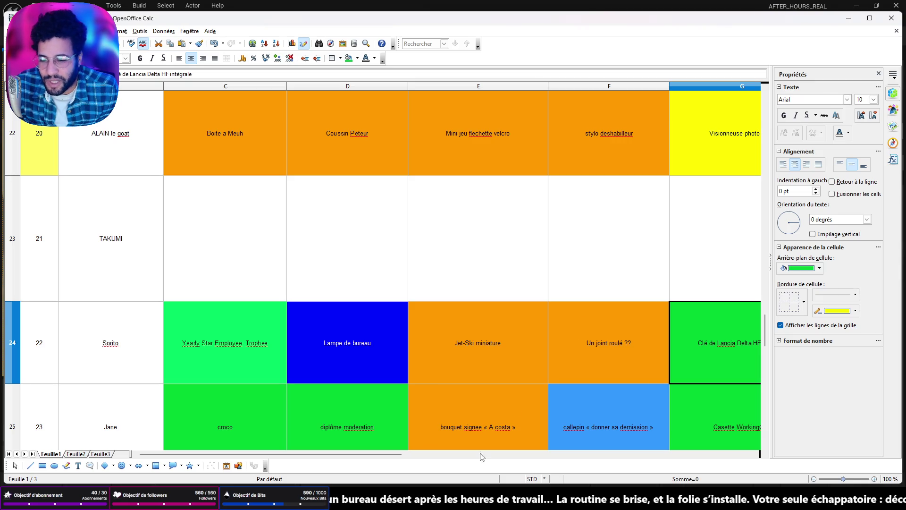
{"action": "left_click", "coordinate": [848, 18]}
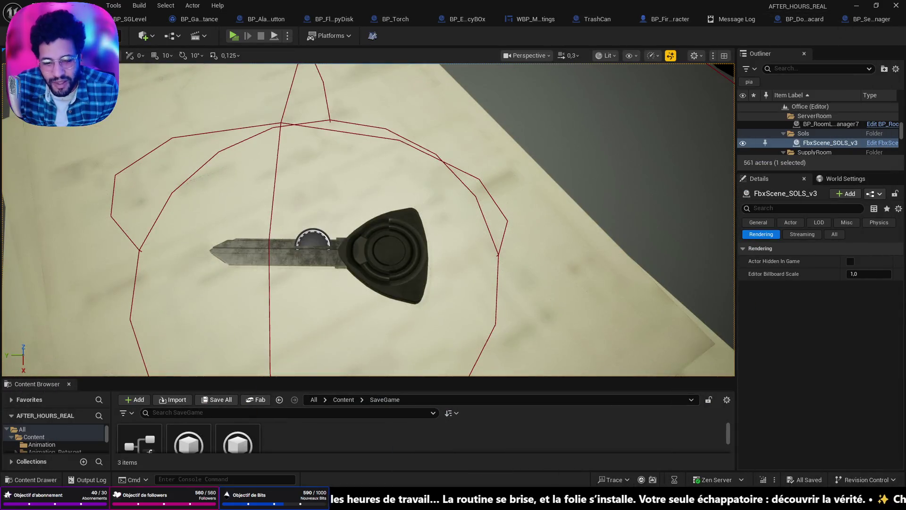
{"action": "right_click", "coordinate": [452, 499]}
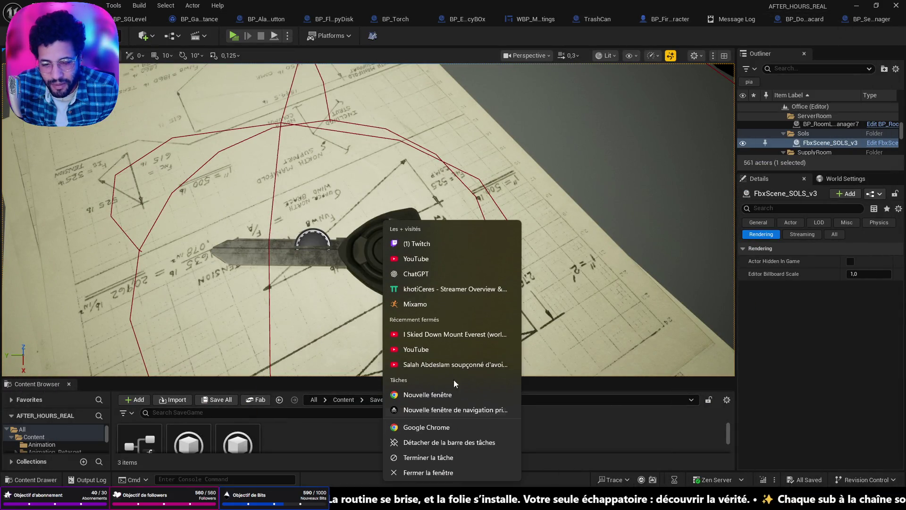
- Search Google for 'clé lancia delta' in a new Chrome window
{"action": "left_click", "coordinate": [454, 394]}
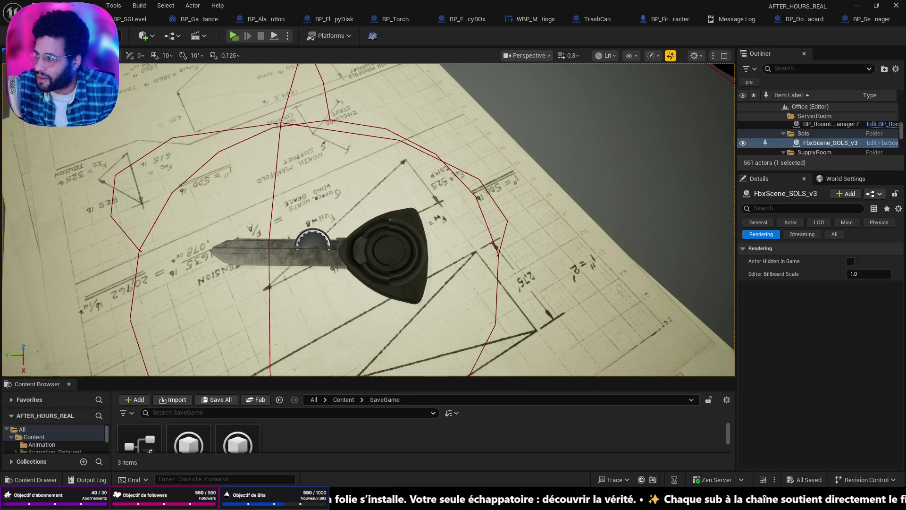
{"action": "type", "text": "clefsd l"}
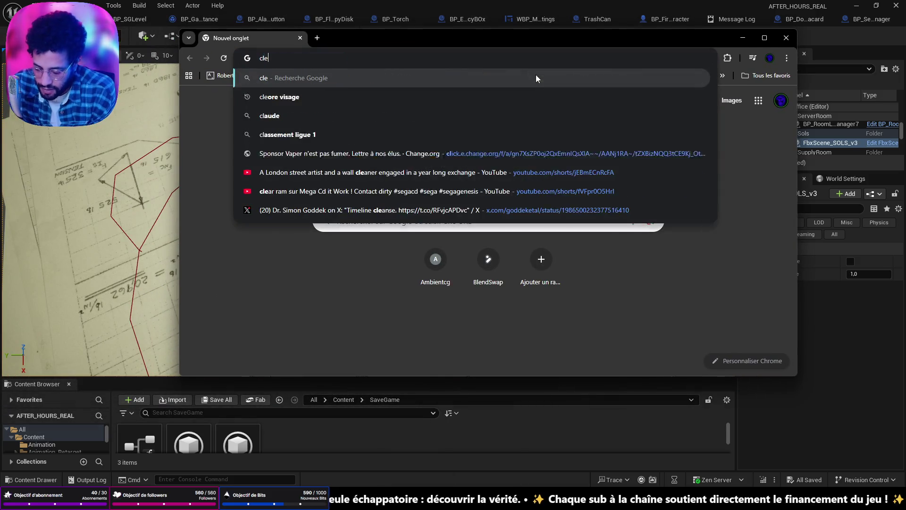
{"action": "key", "text": "BackSpace"}
{"action": "key", "text": "BackSpace"}
{"action": "key", "text": "BackSpace"}
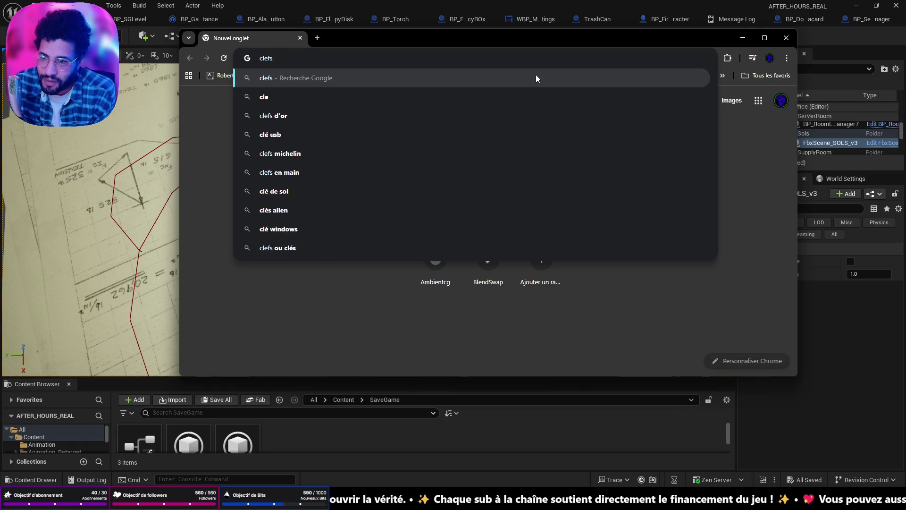
{"action": "type", "text": "s lancia"}
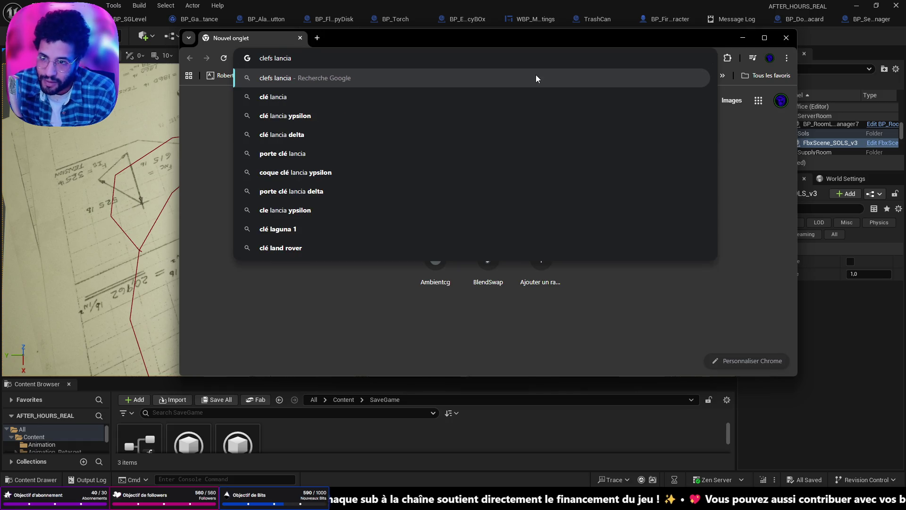
{"action": "key", "text": "Down"}
{"action": "key", "text": "Down"}
{"action": "key", "text": "Down"}
{"action": "key", "text": "Return"}
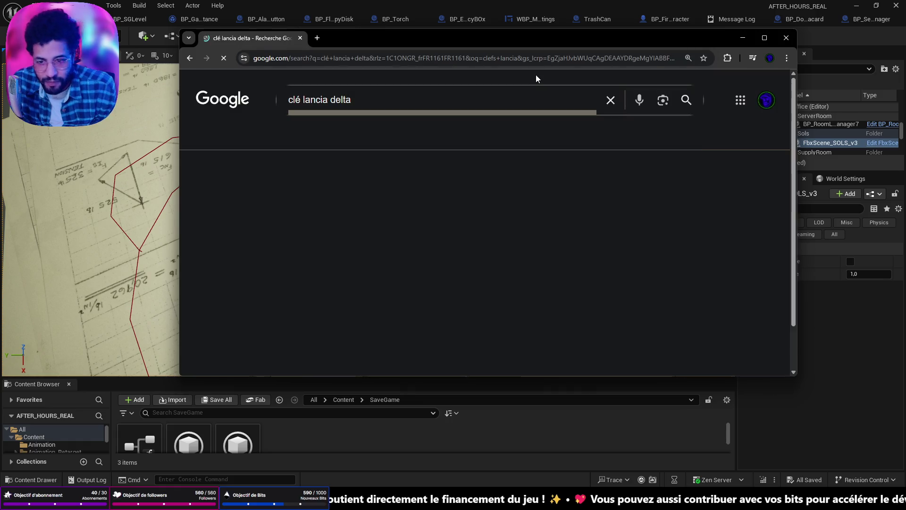
- Browse the image results, preview the Turijnmagazijn key photo, then minimize Chrome
{"action": "left_click", "coordinate": [241, 138]}
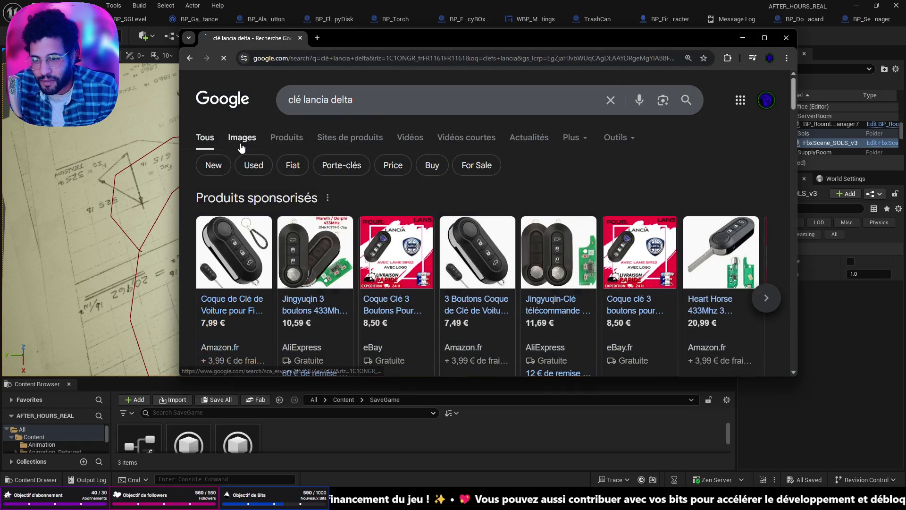
{"action": "scroll", "coordinate": [559, 194], "scroll_direction": "down", "scroll_amount": 5}
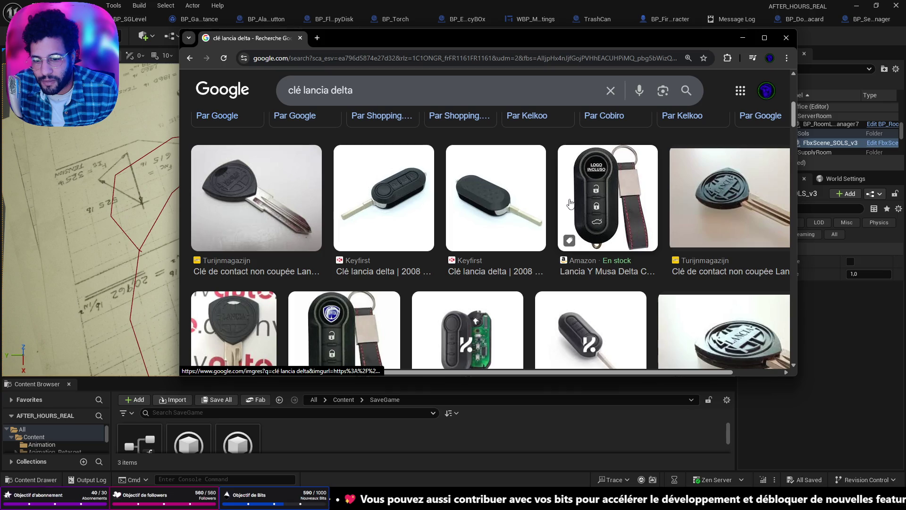
{"action": "left_click", "coordinate": [727, 202]}
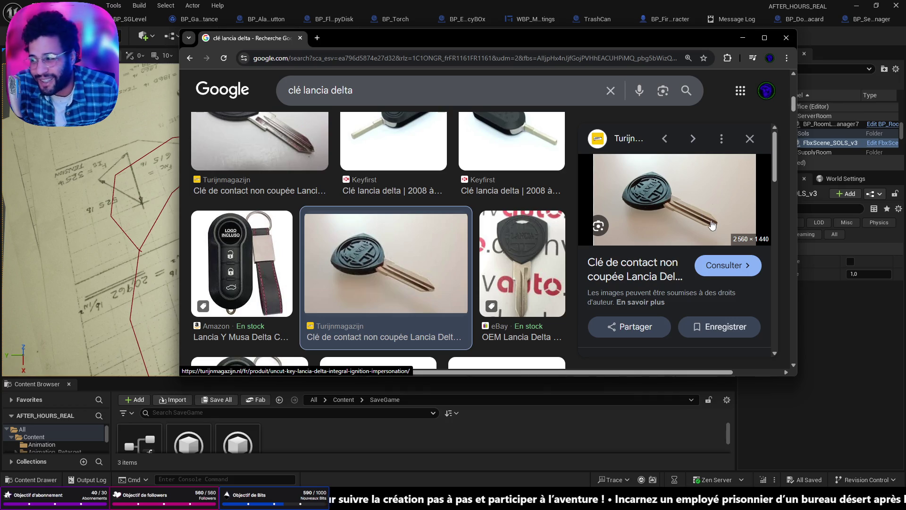
{"action": "mouse_move", "coordinate": [703, 44]}
{"action": "left_mouse_down"}
{"action": "mouse_move", "coordinate": [230, 69]}
{"action": "mouse_move", "coordinate": [210, 88]}
{"action": "mouse_move", "coordinate": [178, 96]}
{"action": "left_mouse_up"}
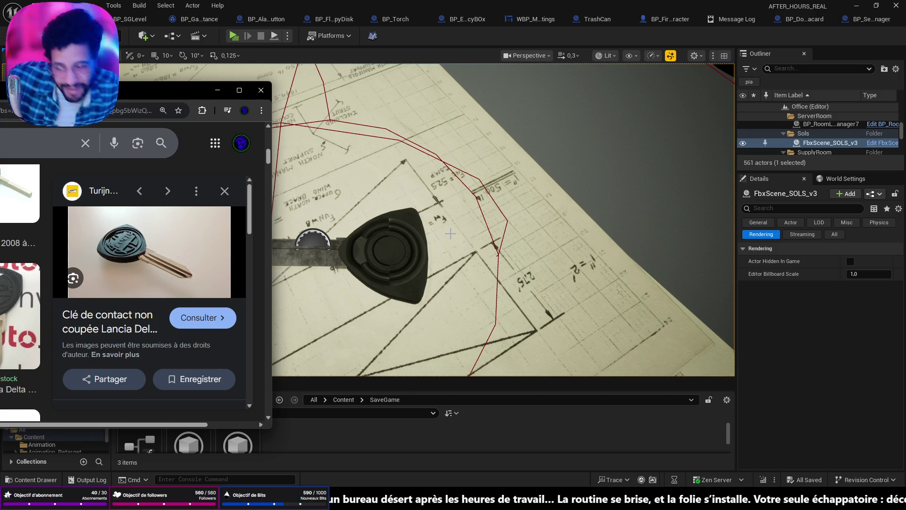
{"action": "left_click_drag", "start_coordinate": [143, 98], "coordinate": [670, 93]}
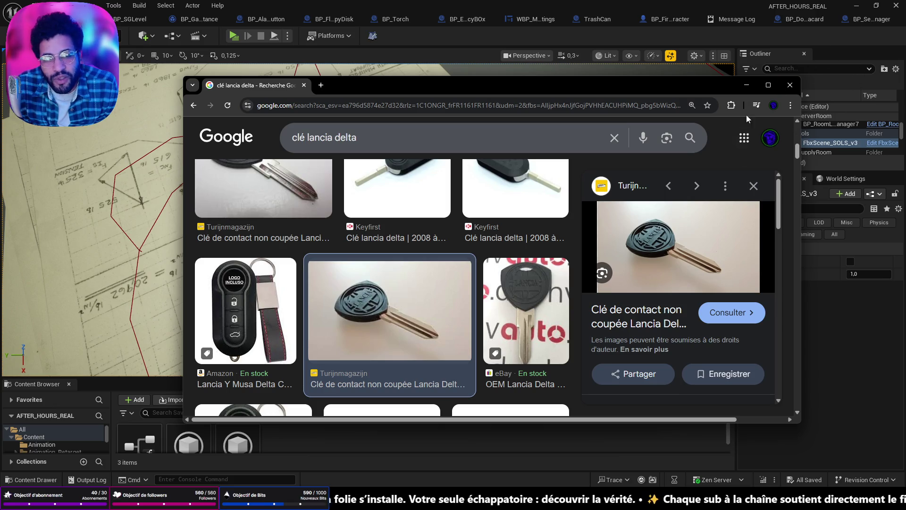
{"action": "left_click", "coordinate": [750, 85]}
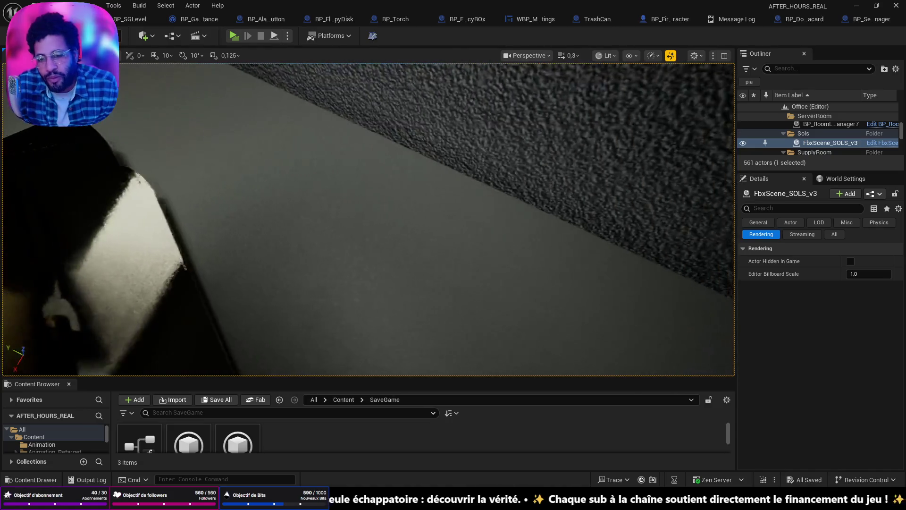
- Sweep the editor view across the office cubicles toward the office door
{"action": "scroll", "coordinate": [368, 220], "scroll_direction": "up", "scroll_amount": 2}
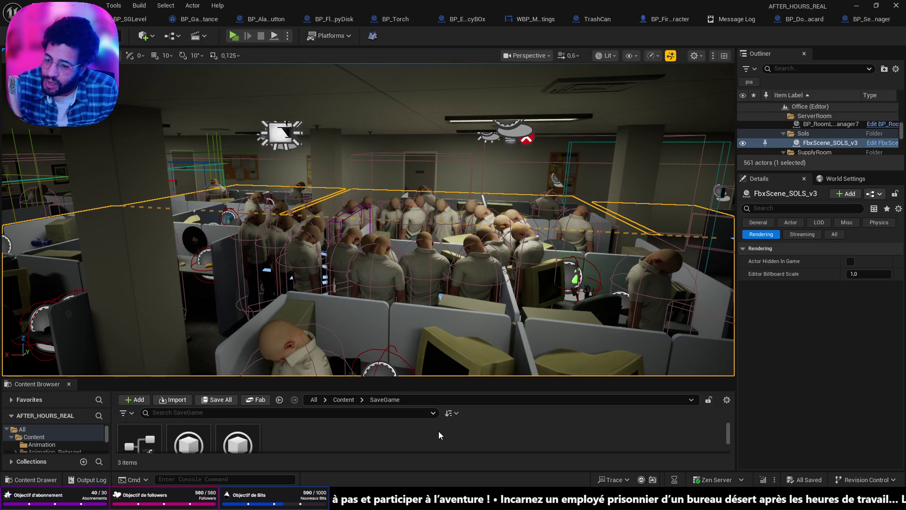
{"action": "mouse_move", "coordinate": [472, 322]}
{"action": "left_mouse_down"}
{"action": "mouse_move", "coordinate": [283, 323]}
{"action": "mouse_move", "coordinate": [330, 195]}
{"action": "left_mouse_up"}
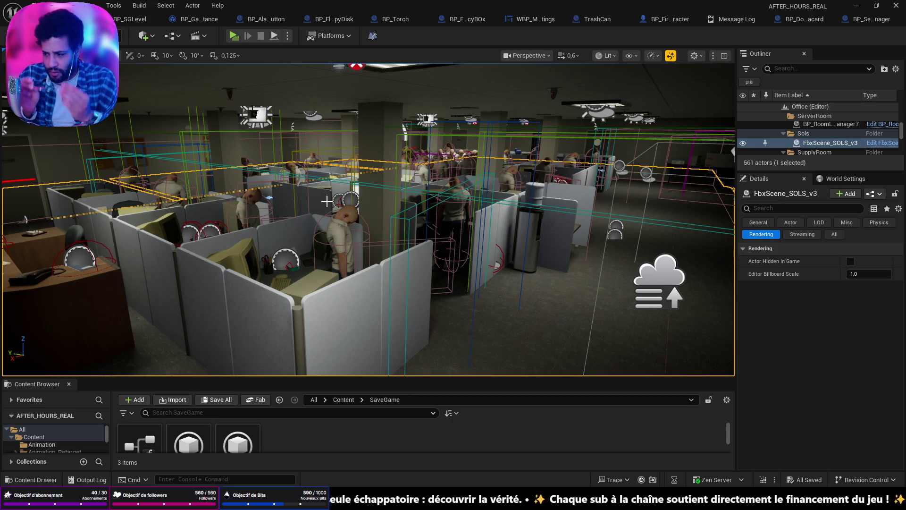
{"action": "mouse_move", "coordinate": [326, 202]}
{"action": "left_mouse_down"}
{"action": "mouse_move", "coordinate": [302, 203]}
{"action": "mouse_move", "coordinate": [330, 200]}
{"action": "left_mouse_up"}
{"action": "mouse_move", "coordinate": [359, 250]}
{"action": "left_mouse_down"}
{"action": "mouse_move", "coordinate": [330, 228]}
{"action": "mouse_move", "coordinate": [359, 250]}
{"action": "left_mouse_up"}
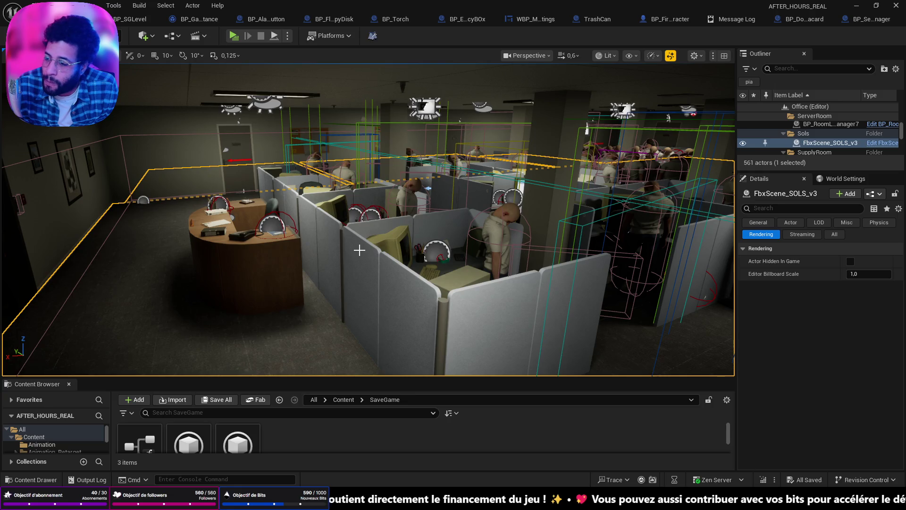
{"action": "mouse_move", "coordinate": [359, 251]}
{"action": "left_mouse_down"}
{"action": "mouse_move", "coordinate": [290, 259]}
{"action": "mouse_move", "coordinate": [285, 224]}
{"action": "mouse_move", "coordinate": [305, 254]}
{"action": "left_mouse_up"}
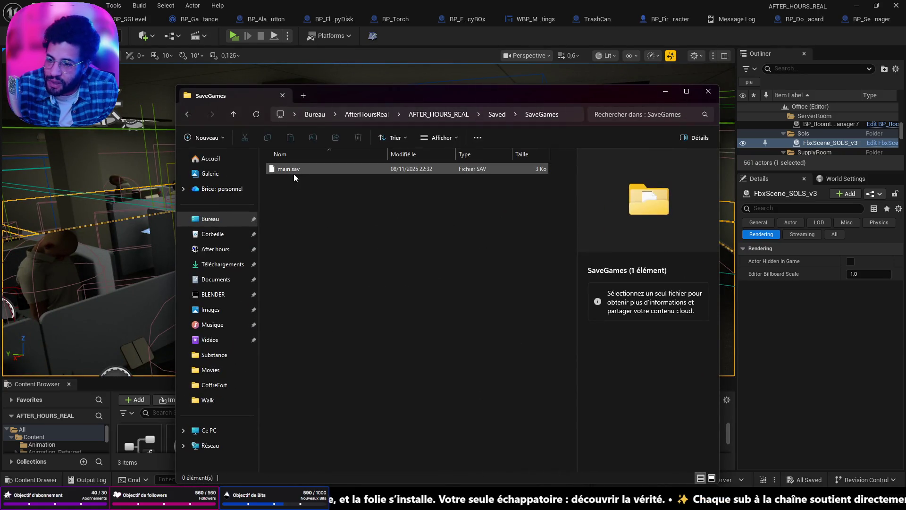
- Delete main.sav from Saved/SaveGames, then select the BP_DoorsDebarras door in the viewport
{"action": "left_click", "coordinate": [294, 170]}
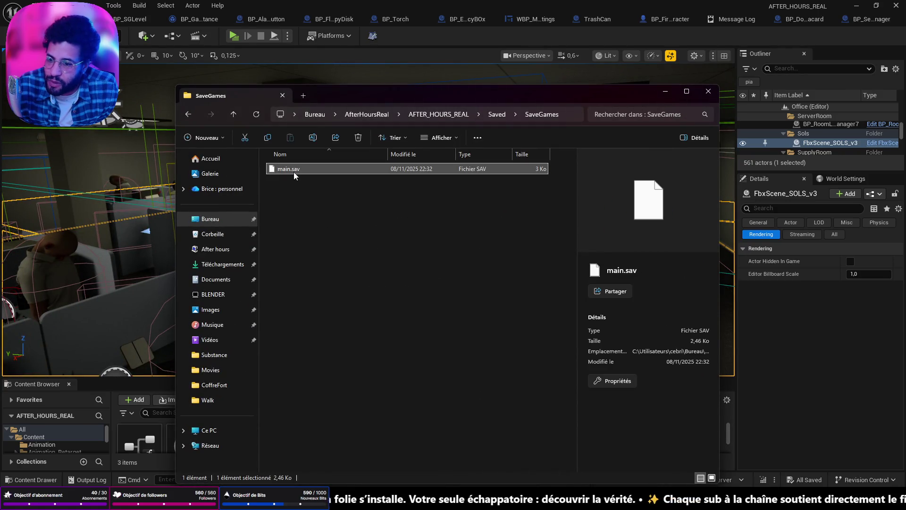
{"action": "right_click", "coordinate": [293, 172]}
{"action": "left_click", "coordinate": [441, 180]}
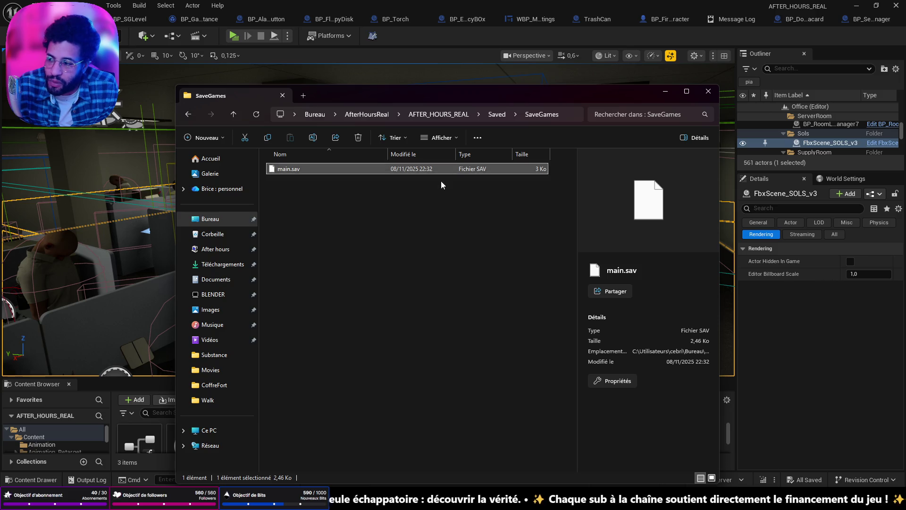
{"action": "key", "text": "Delete"}
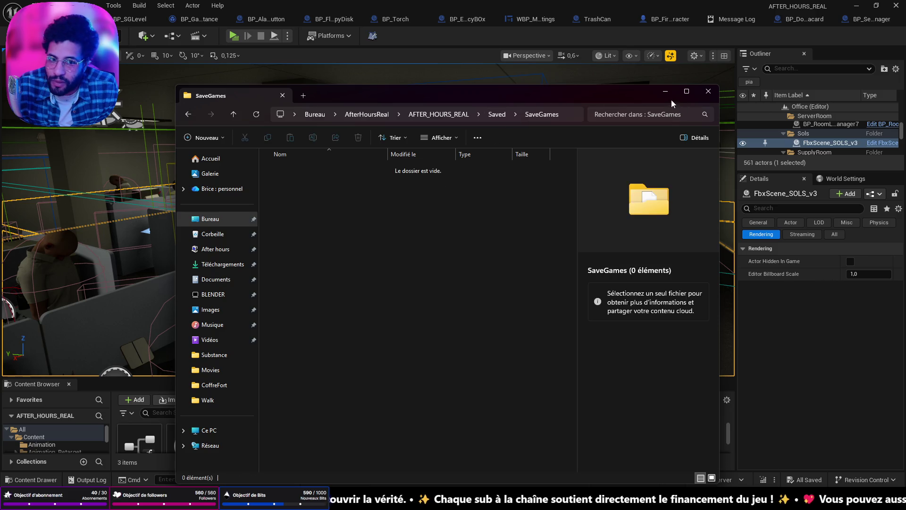
{"action": "left_click", "coordinate": [665, 91]}
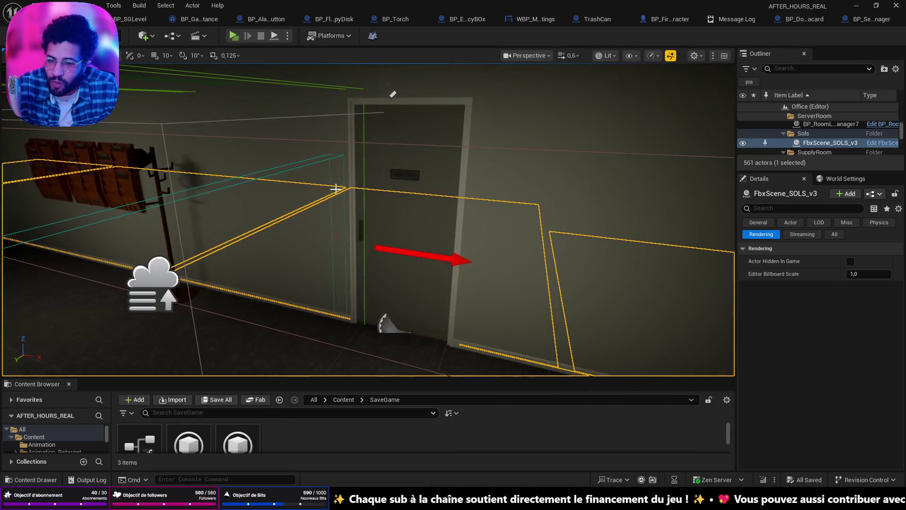
{"action": "left_click", "coordinate": [410, 212]}
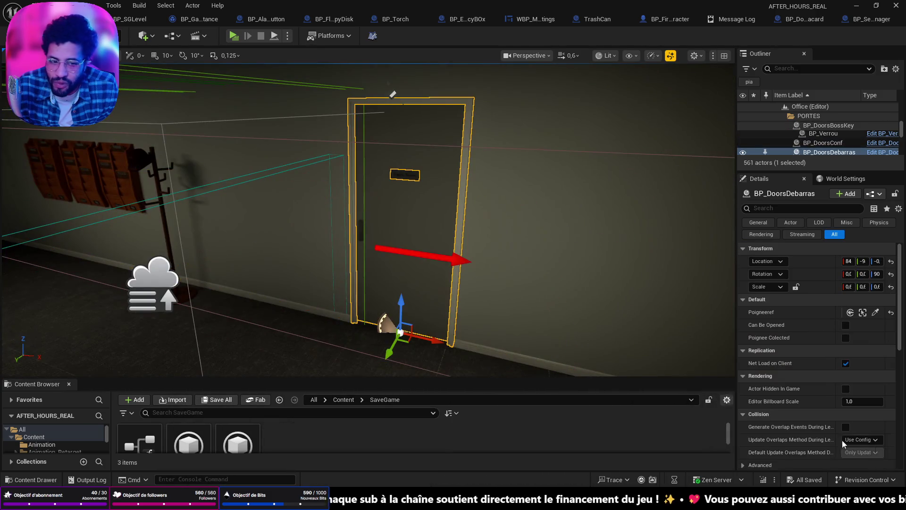
- Tick Can Be Opened and Poignee Colected on BP_DoorsDebarras, and tick Done on BP_Magneto
{"action": "left_click", "coordinate": [846, 325]}
{"action": "left_click", "coordinate": [845, 337]}
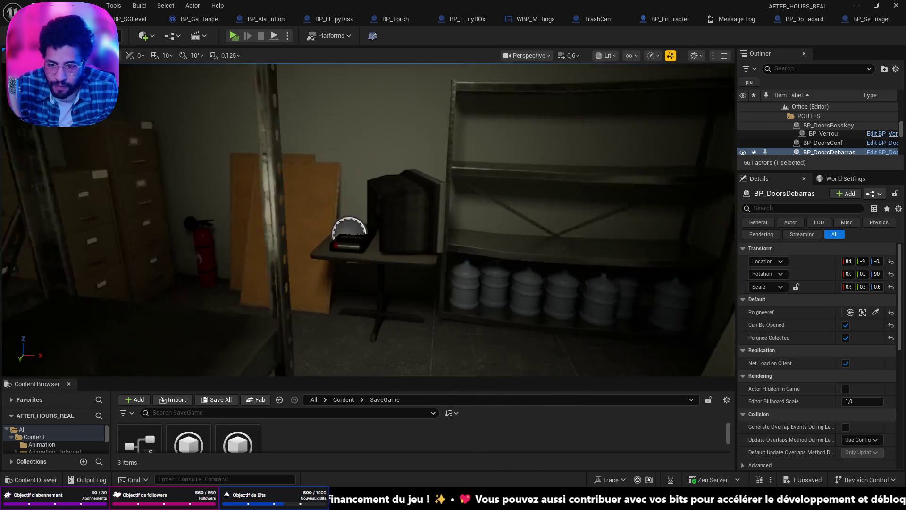
{"action": "left_click", "coordinate": [357, 247]}
{"action": "left_click", "coordinate": [845, 364]}
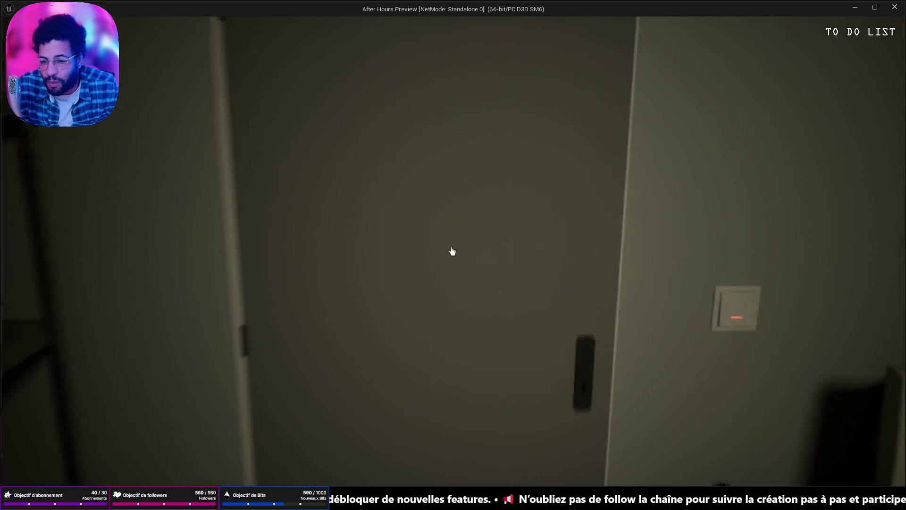
- Walk from the storage room through the doorway into the office cubicles, then stop with Esc
{"action": "left_click", "coordinate": [452, 251]}
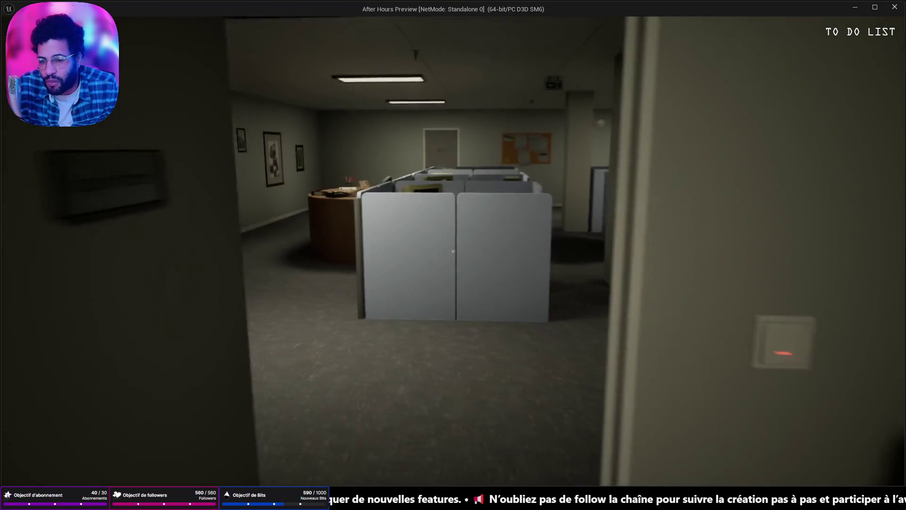
{"action": "key", "text": "w"}
{"action": "key", "text": "w"}
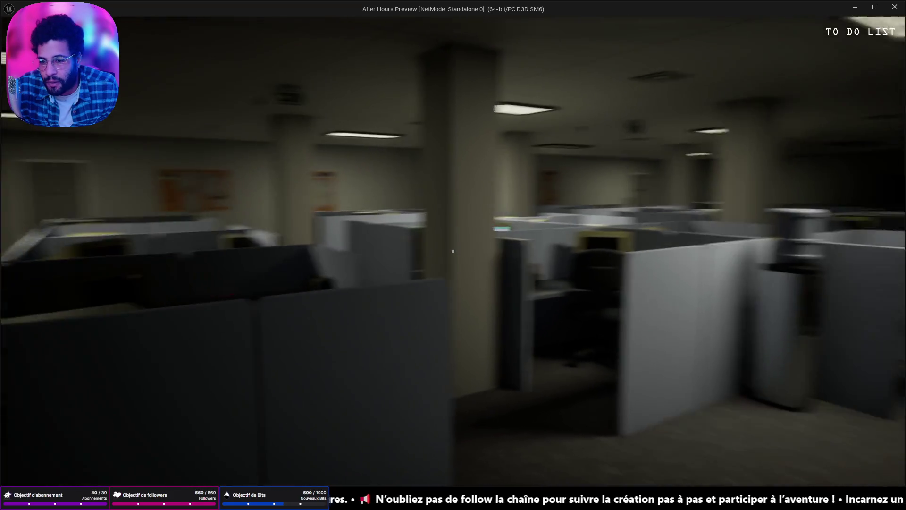
{"action": "key", "text": "w"}
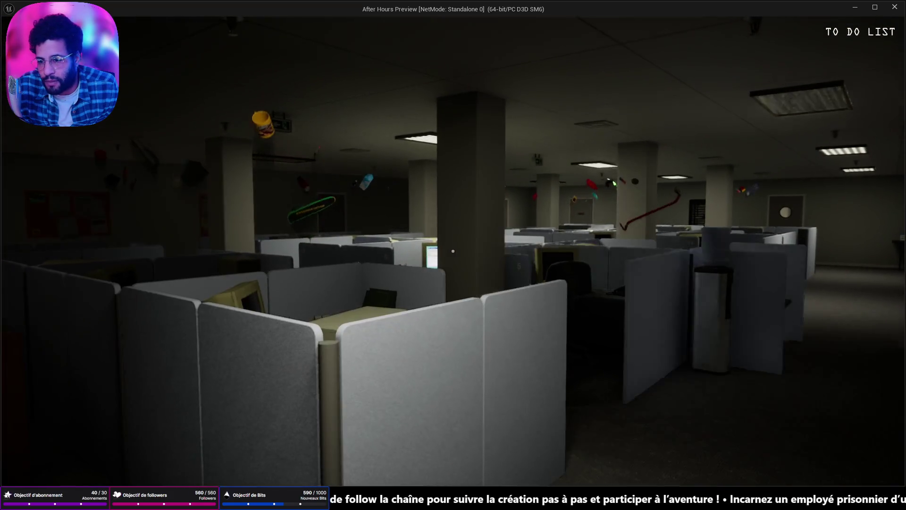
{"action": "key", "text": "w"}
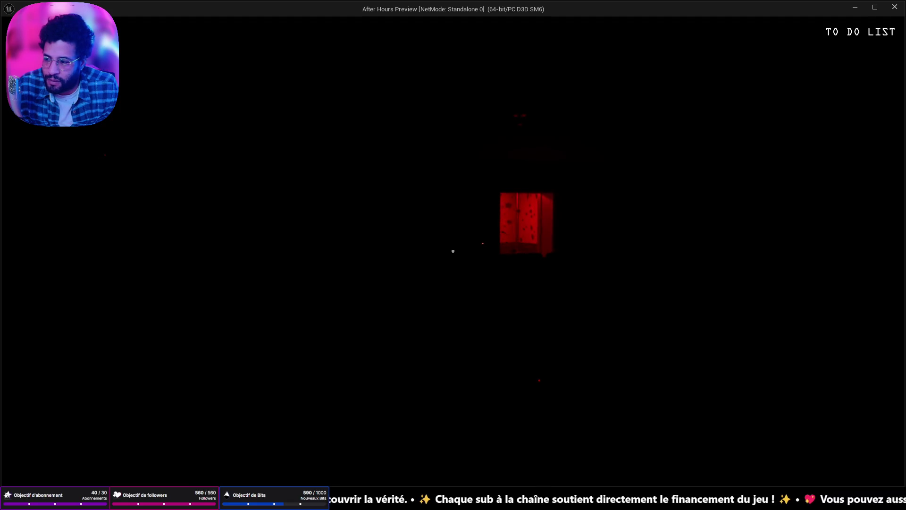
{"action": "key", "text": "Escape"}
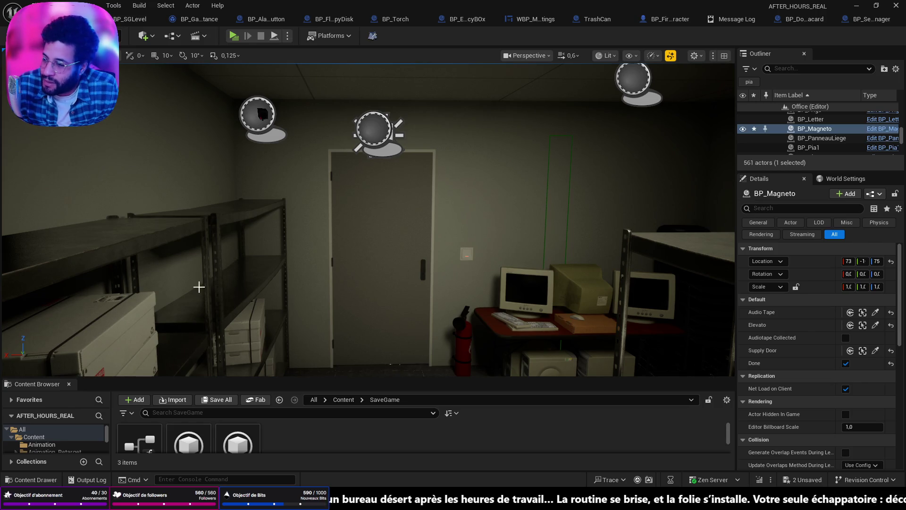
- Turn and fly the editor view forward into the open-plan office cubicles
{"action": "mouse_move", "coordinate": [379, 288]}
{"action": "left_mouse_down"}
{"action": "mouse_move", "coordinate": [462, 285]}
{"action": "mouse_move", "coordinate": [434, 285]}
{"action": "mouse_move", "coordinate": [429, 231]}
{"action": "mouse_move", "coordinate": [379, 290]}
{"action": "left_mouse_up"}
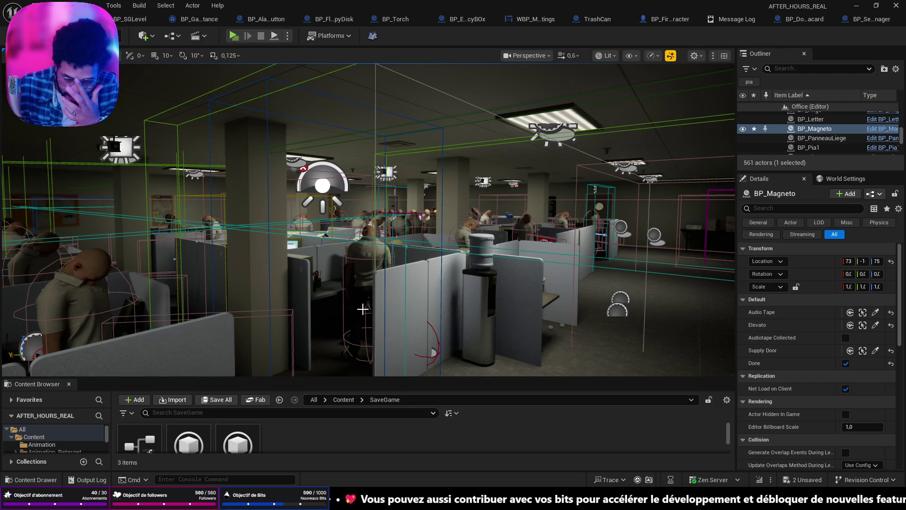
{"action": "left_click_drag", "start_coordinate": [370, 309], "coordinate": [340, 286]}
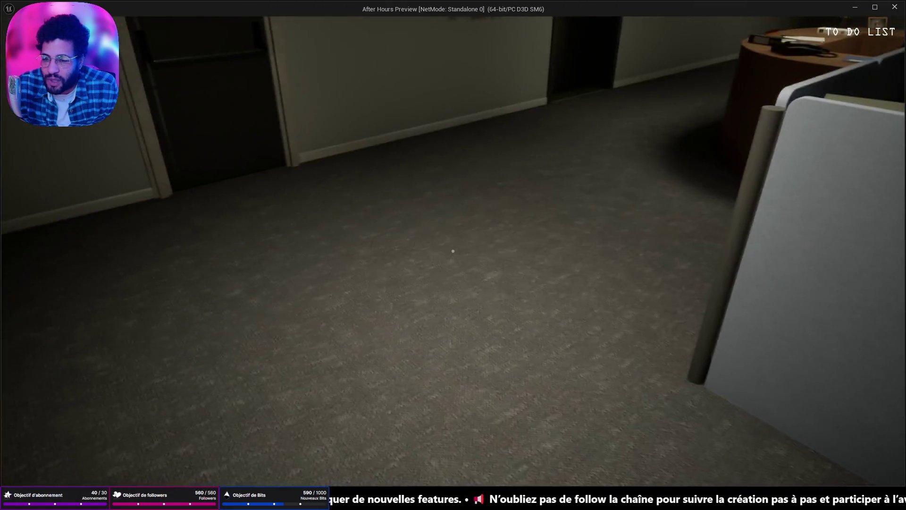
- Dispose of the desk's paper ball, toss the can in the trash, then stop the play test
{"action": "key", "text": "w"}
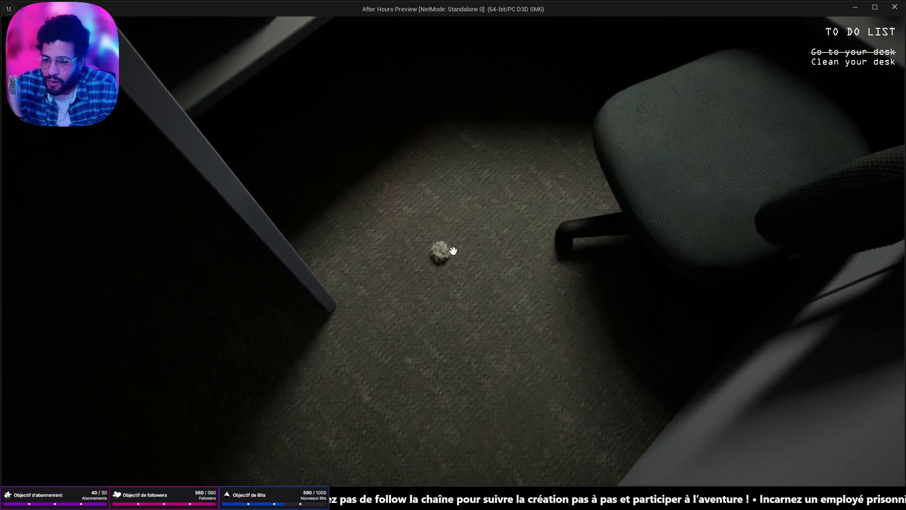
{"action": "left_click", "coordinate": [452, 251]}
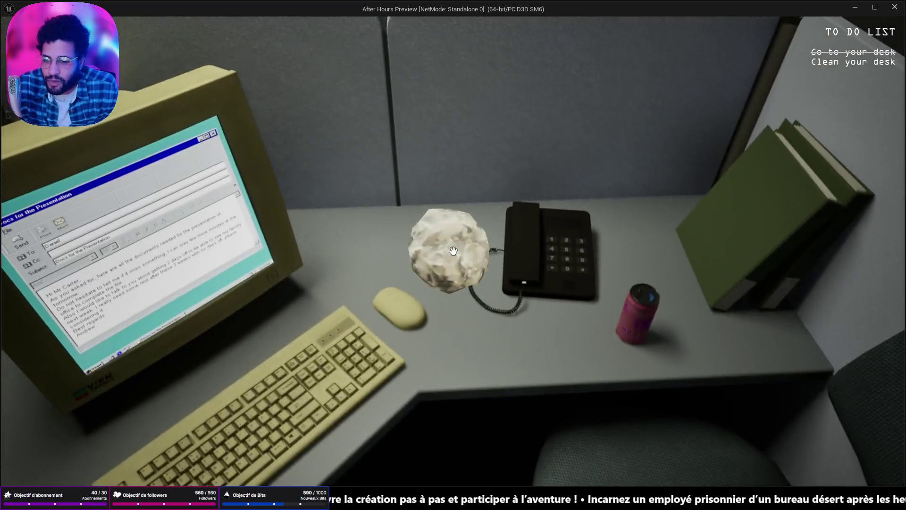
{"action": "left_click", "coordinate": [453, 250]}
{"action": "left_click", "coordinate": [452, 251]}
{"action": "key", "text": "w"}
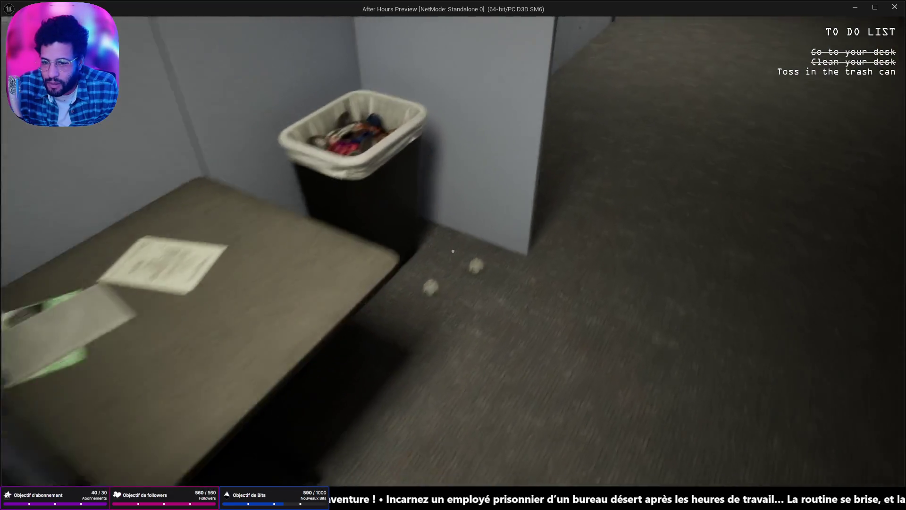
{"action": "left_click", "coordinate": [453, 251]}
{"action": "key", "text": "s"}
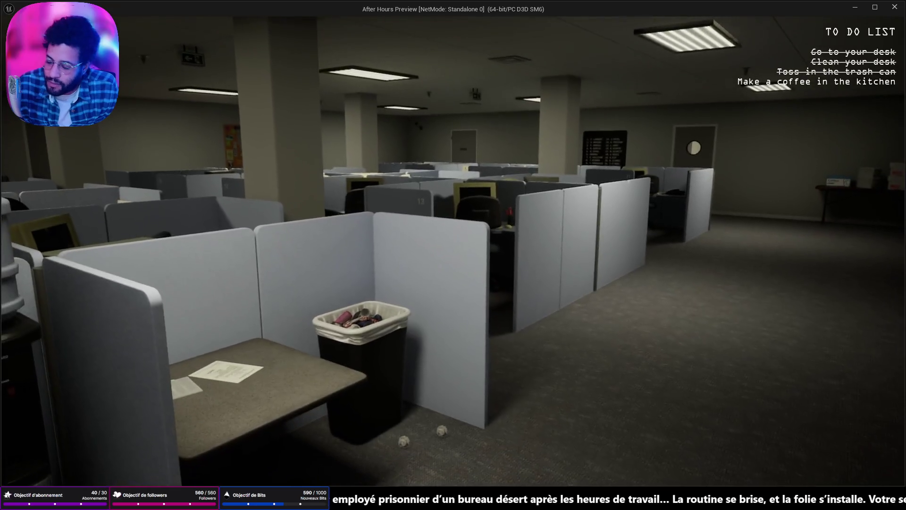
{"action": "key", "text": "Escape"}
- Restart the play test and walk past the water cooler down the aisle to the kitchen door
{"action": "left_click", "coordinate": [239, 39]}
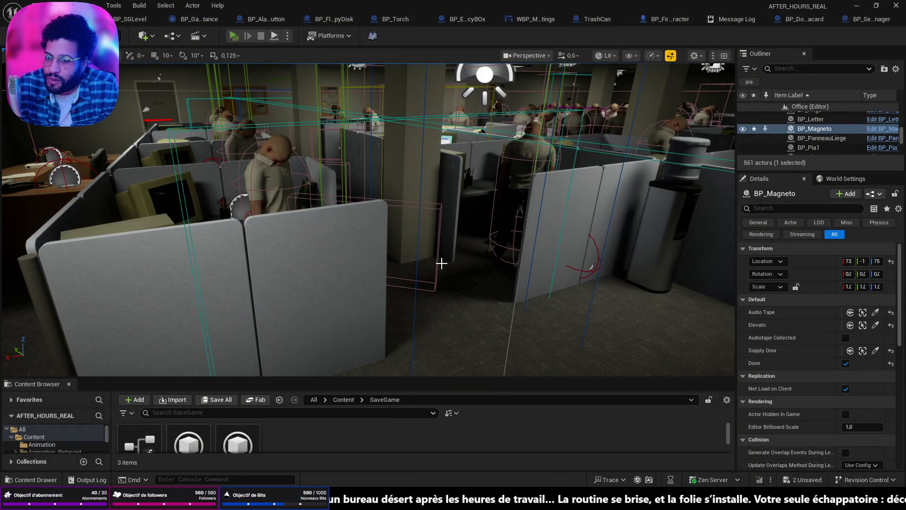
{"action": "key", "text": "w"}
{"action": "key", "text": "w"}
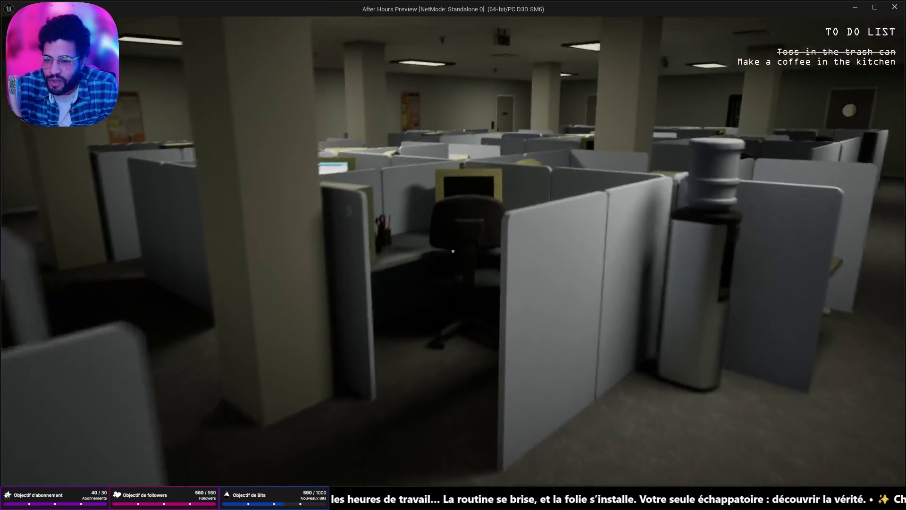
{"action": "key", "text": "w"}
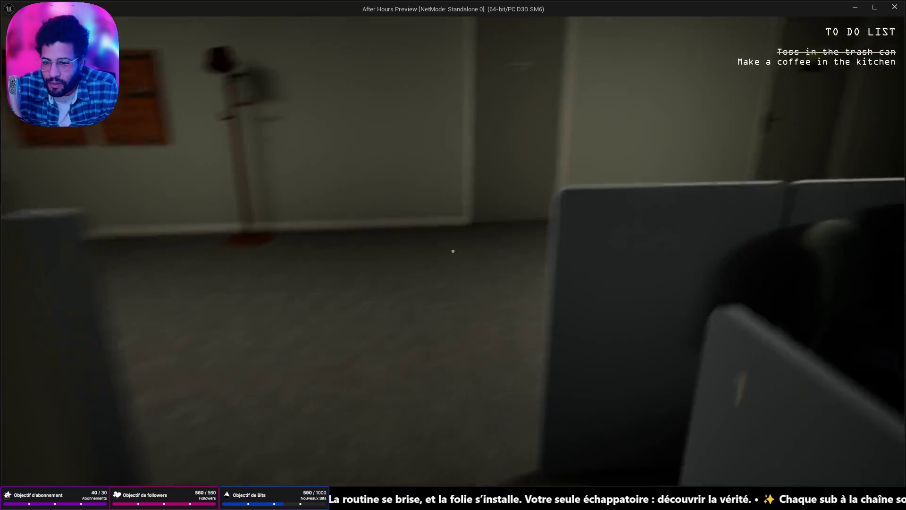
{"action": "key", "text": "w"}
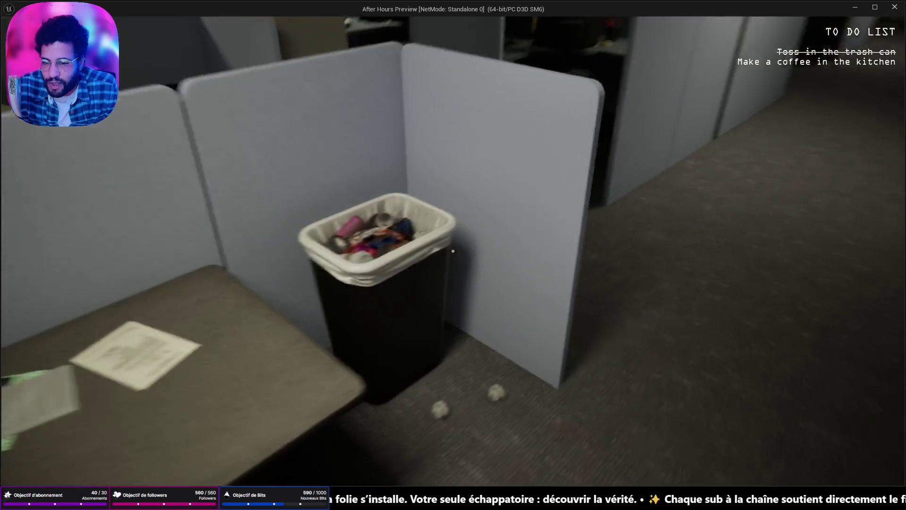
{"action": "key", "text": "w"}
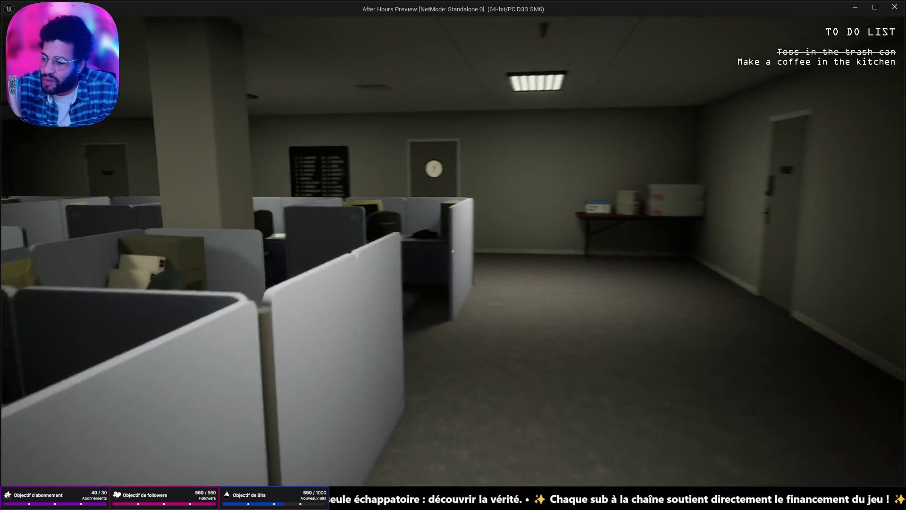
{"action": "key", "text": "w"}
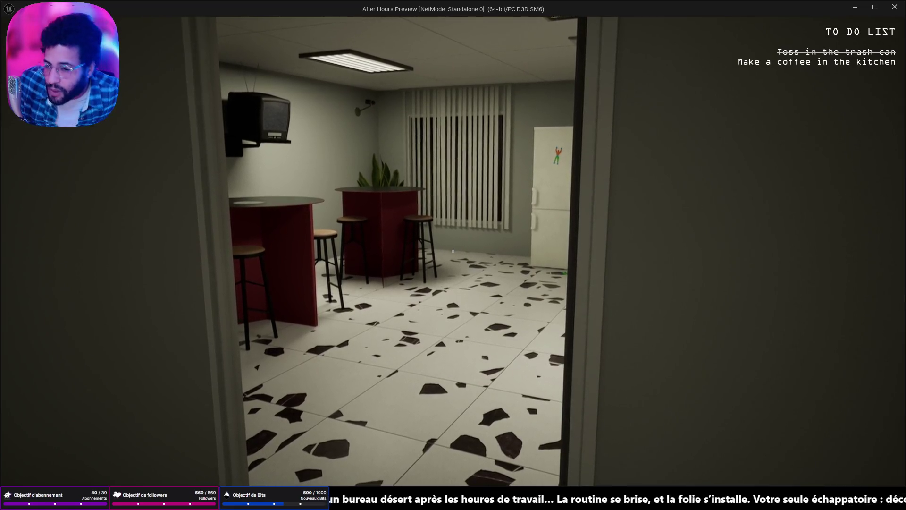
- Walk into the kitchen, look around the coffee maker and whiteboard wall, then end the play test
{"action": "key", "text": "w"}
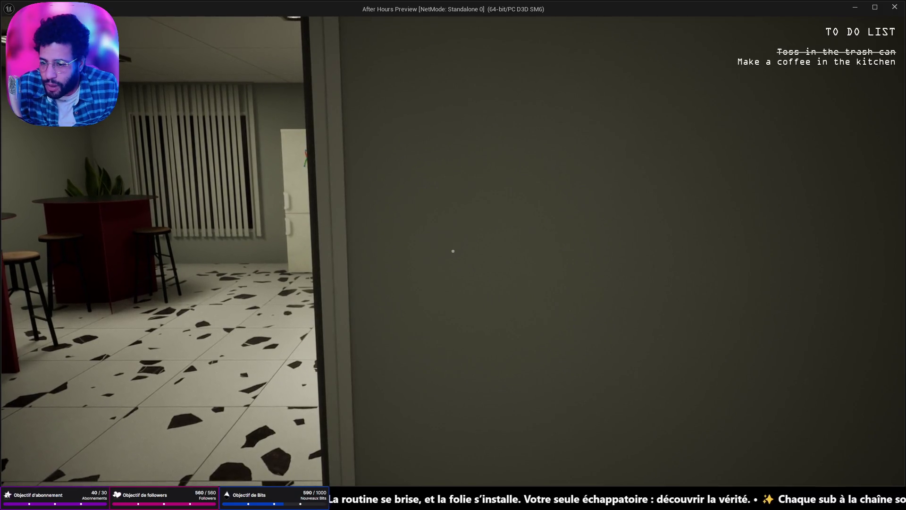
{"action": "key", "text": "s"}
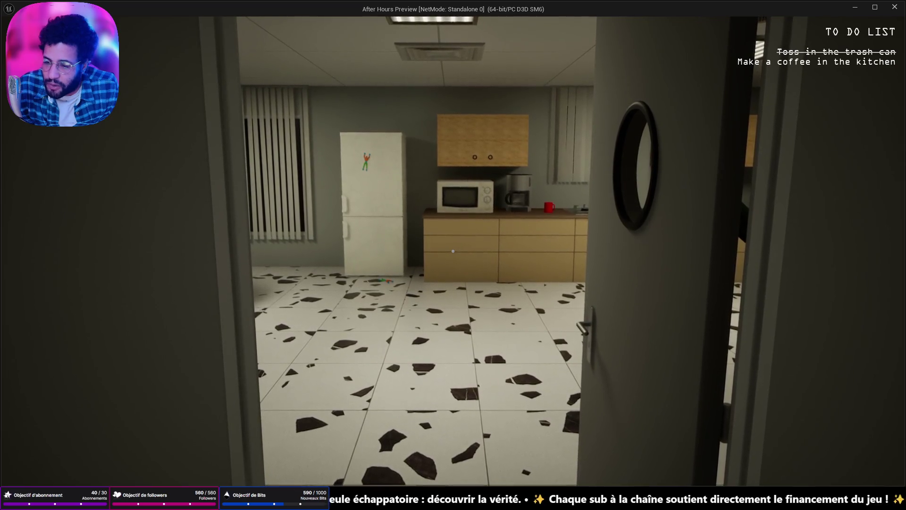
{"action": "key", "text": "w"}
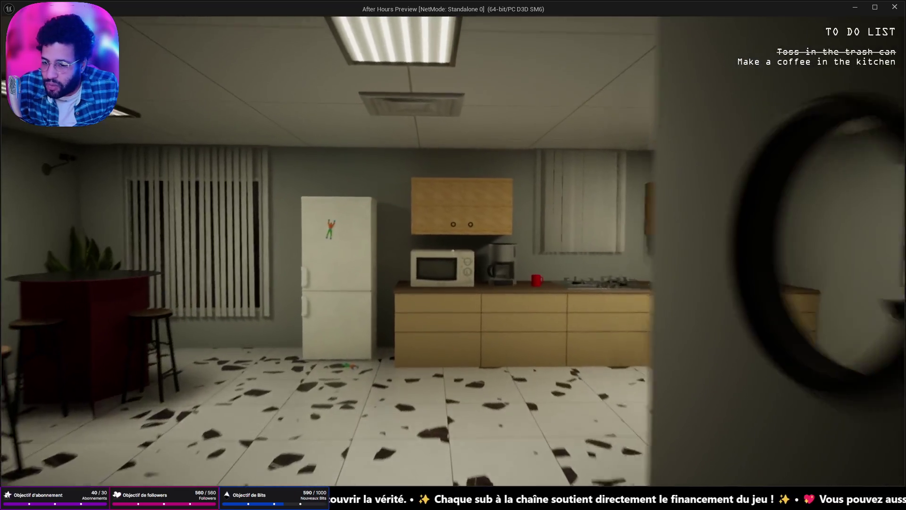
{"action": "key", "text": "w"}
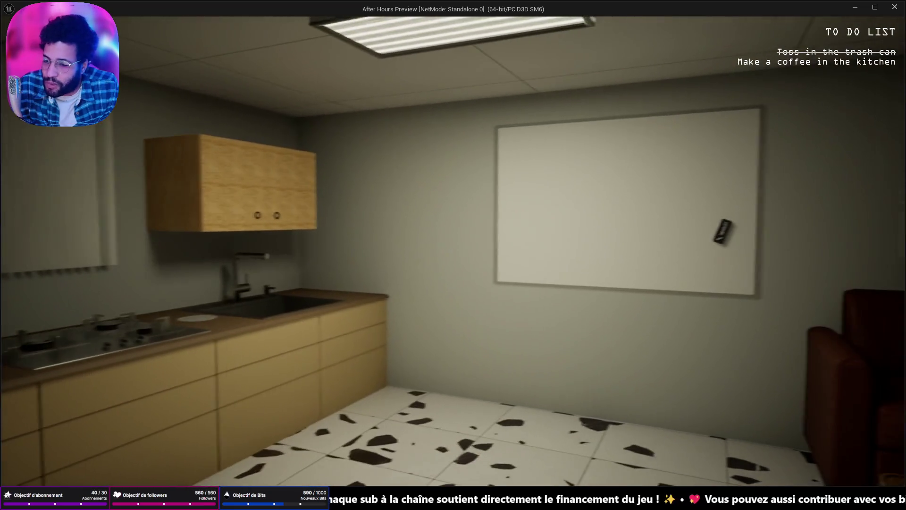
{"action": "mouse_move", "coordinate": [453, 251]}
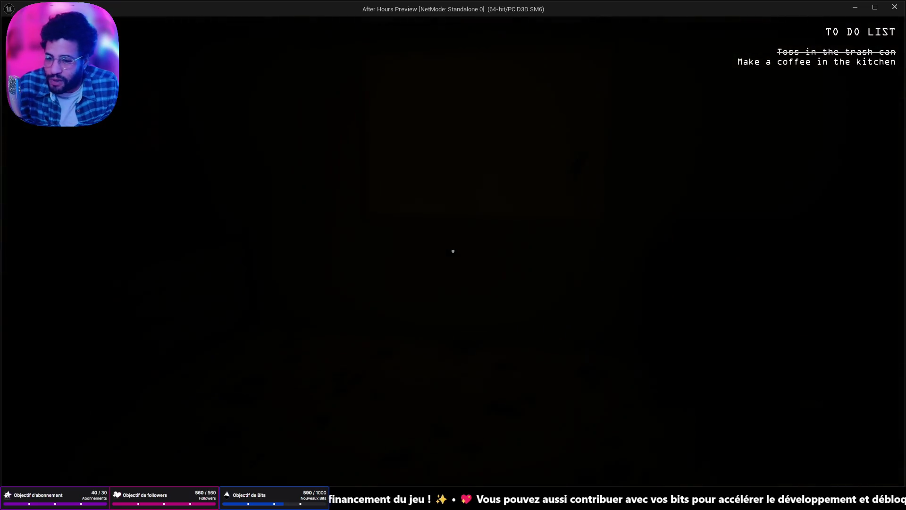
{"action": "key", "text": "w"}
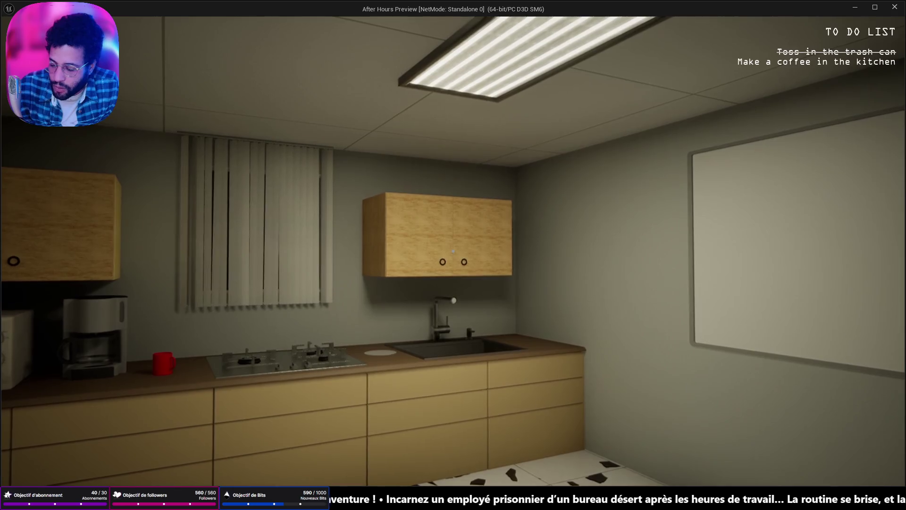
{"action": "key", "text": "Escape"}
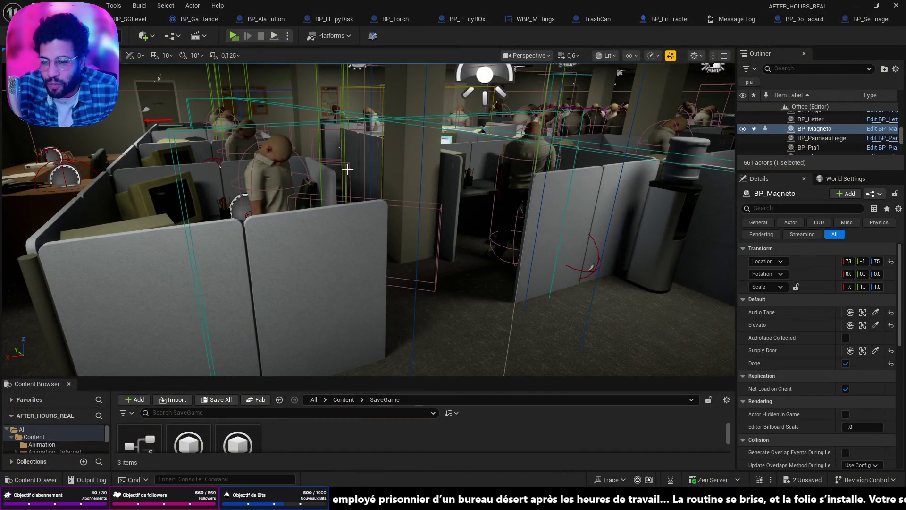
- Switch to Blender and orbit around the after Hours office model
{"action": "key", "text": "alt+Tab"}
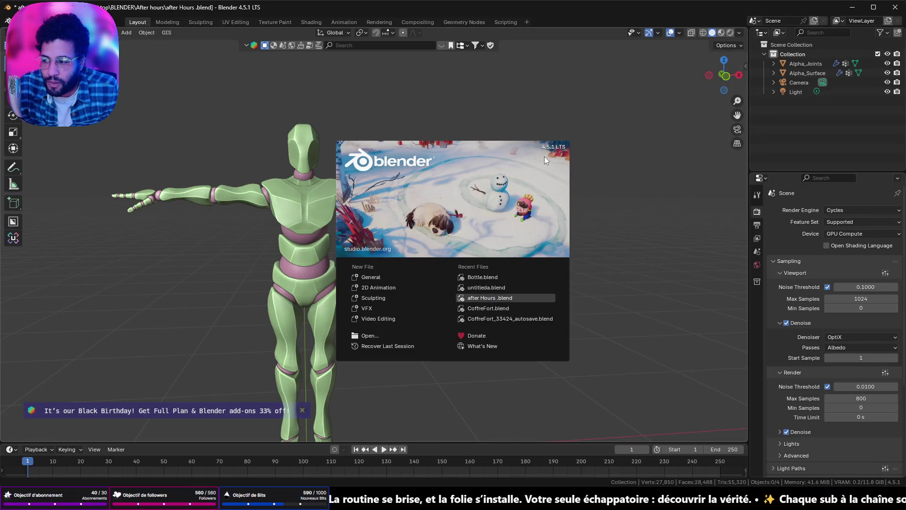
{"action": "scroll", "coordinate": [472, 217], "scroll_direction": "down", "scroll_amount": 8}
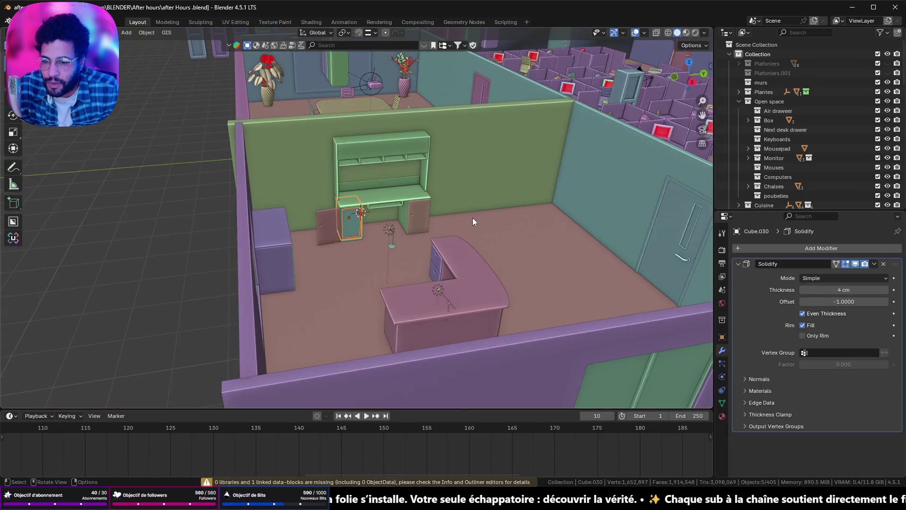
{"action": "scroll", "coordinate": [480, 205], "scroll_direction": "up", "scroll_amount": 5}
{"action": "scroll", "coordinate": [482, 189], "scroll_direction": "down", "scroll_amount": 3}
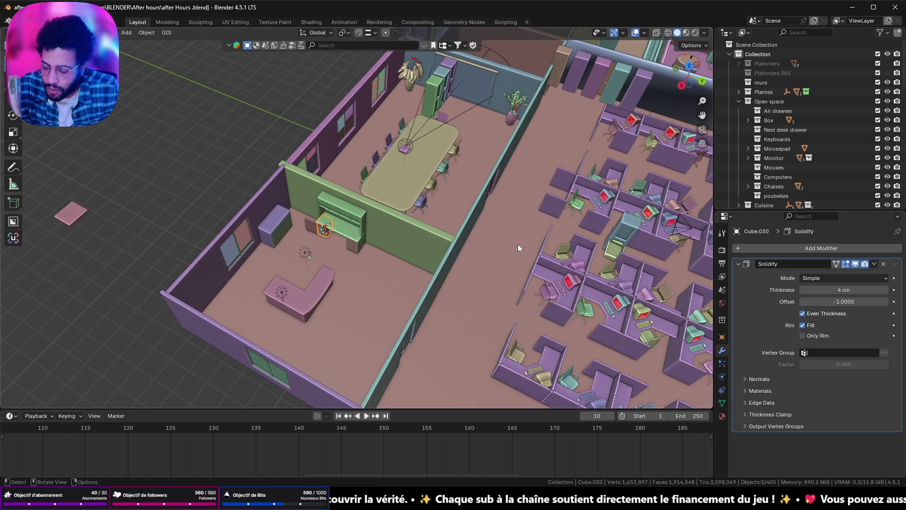
{"action": "mouse_move", "coordinate": [531, 232]}
{"action": "left_mouse_down"}
{"action": "mouse_move", "coordinate": [270, 165]}
{"action": "mouse_move", "coordinate": [90, 152]}
{"action": "mouse_move", "coordinate": [130, 74]}
{"action": "mouse_move", "coordinate": [307, 91]}
{"action": "mouse_move", "coordinate": [321, 107]}
{"action": "mouse_move", "coordinate": [401, 100]}
{"action": "mouse_move", "coordinate": [357, 174]}
{"action": "left_mouse_up"}
{"action": "mouse_move", "coordinate": [287, 178]}
{"action": "left_mouse_down"}
{"action": "mouse_move", "coordinate": [384, 223]}
{"action": "mouse_move", "coordinate": [510, 221]}
{"action": "mouse_move", "coordinate": [641, 351]}
{"action": "mouse_move", "coordinate": [164, 367]}
{"action": "mouse_move", "coordinate": [100, 341]}
{"action": "left_mouse_up"}
{"action": "mouse_move", "coordinate": [477, 301]}
{"action": "left_mouse_down"}
{"action": "mouse_move", "coordinate": [460, 285]}
{"action": "mouse_move", "coordinate": [502, 268]}
{"action": "mouse_move", "coordinate": [453, 255]}
{"action": "left_mouse_up"}
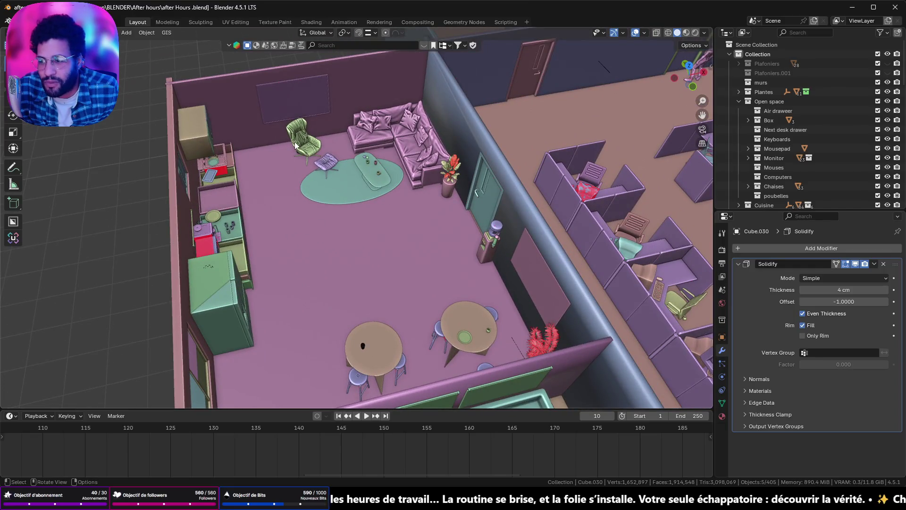
- Survey the cubicles and meeting room, then close after Hours.blend without saving
{"action": "left_click", "coordinate": [299, 138]}
{"action": "mouse_move", "coordinate": [348, 236]}
{"action": "left_mouse_down"}
{"action": "mouse_move", "coordinate": [418, 246]}
{"action": "mouse_move", "coordinate": [511, 233]}
{"action": "mouse_move", "coordinate": [317, 154]}
{"action": "mouse_move", "coordinate": [428, 305]}
{"action": "mouse_move", "coordinate": [279, 219]}
{"action": "mouse_move", "coordinate": [47, 125]}
{"action": "left_mouse_up"}
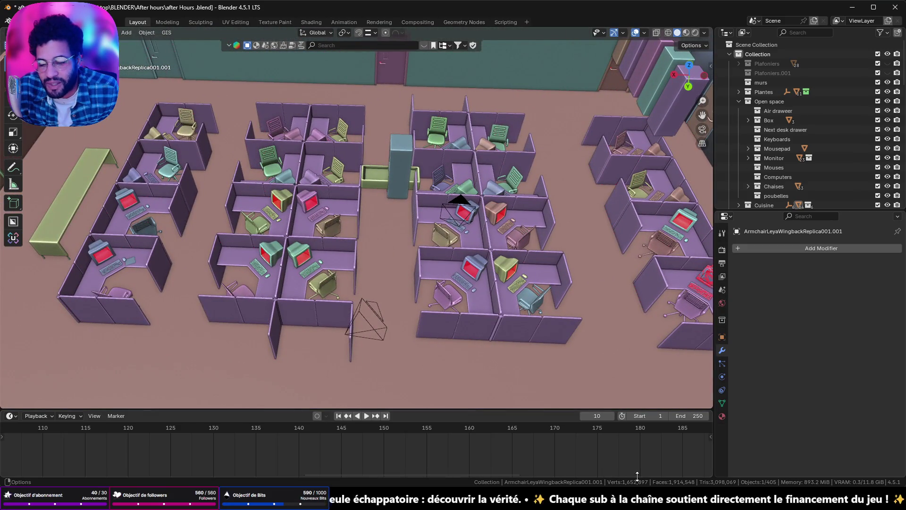
{"action": "mouse_move", "coordinate": [458, 293]}
{"action": "left_mouse_down"}
{"action": "mouse_move", "coordinate": [355, 264]}
{"action": "mouse_move", "coordinate": [448, 244]}
{"action": "left_mouse_up"}
{"action": "mouse_move", "coordinate": [316, 275]}
{"action": "left_mouse_down"}
{"action": "mouse_move", "coordinate": [326, 250]}
{"action": "mouse_move", "coordinate": [58, 241]}
{"action": "left_mouse_up"}
{"action": "mouse_move", "coordinate": [449, 177]}
{"action": "left_mouse_down"}
{"action": "mouse_move", "coordinate": [474, 248]}
{"action": "mouse_move", "coordinate": [456, 138]}
{"action": "mouse_move", "coordinate": [437, 168]}
{"action": "mouse_move", "coordinate": [293, 210]}
{"action": "mouse_move", "coordinate": [164, 198]}
{"action": "mouse_move", "coordinate": [166, 205]}
{"action": "left_mouse_up"}
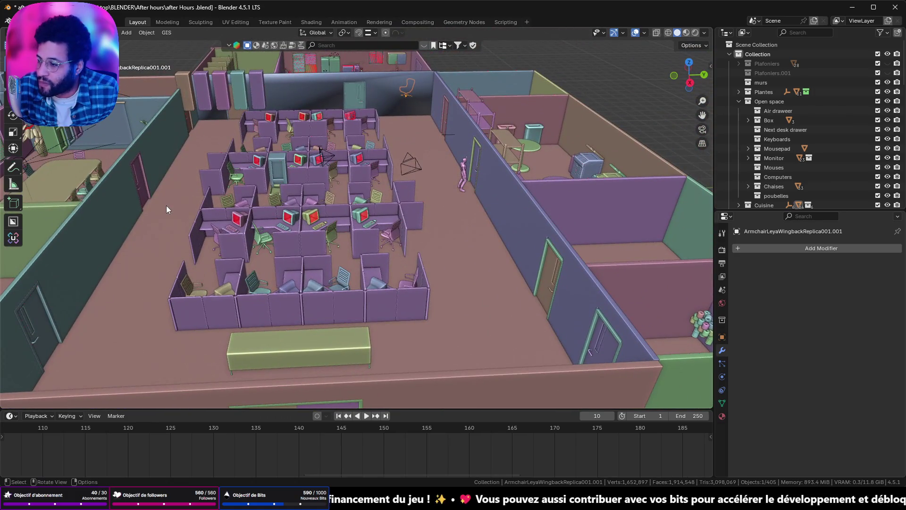
{"action": "left_click_drag", "start_coordinate": [132, 164], "coordinate": [220, 267]}
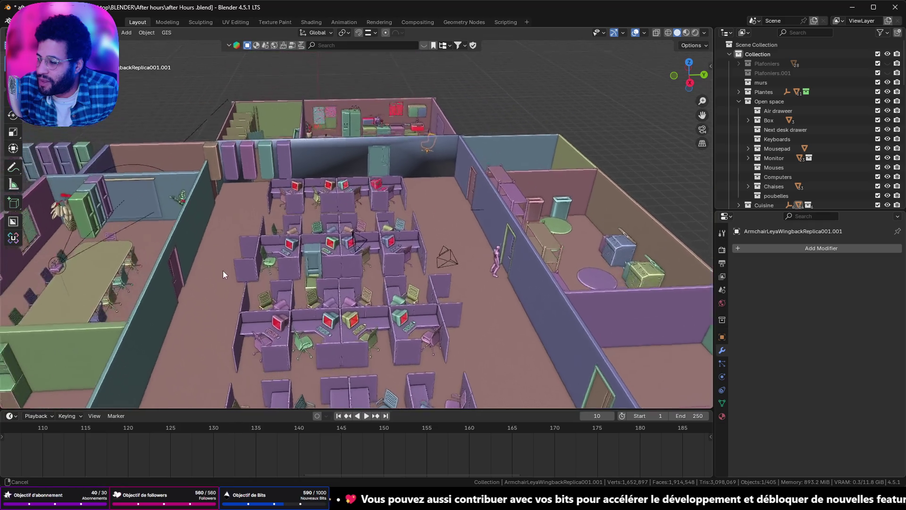
{"action": "scroll", "coordinate": [240, 266], "scroll_direction": "up", "scroll_amount": 5}
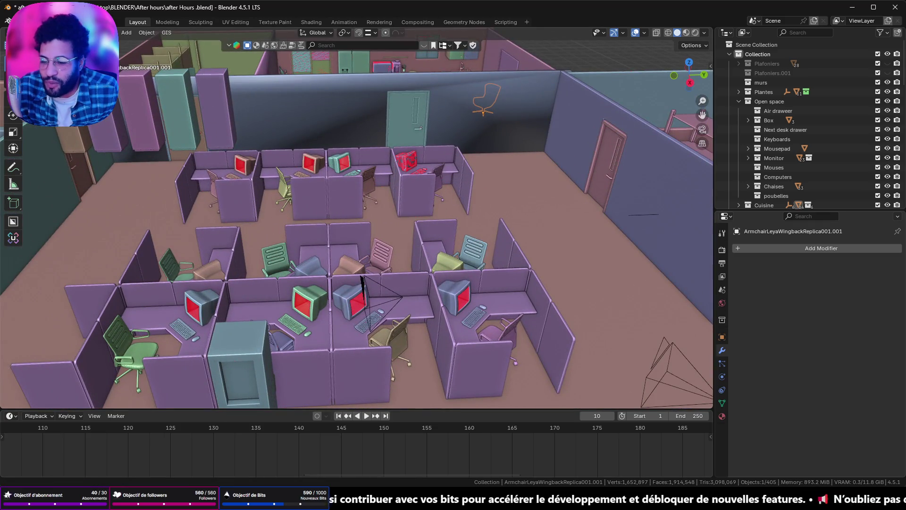
{"action": "left_click", "coordinate": [895, 7]}
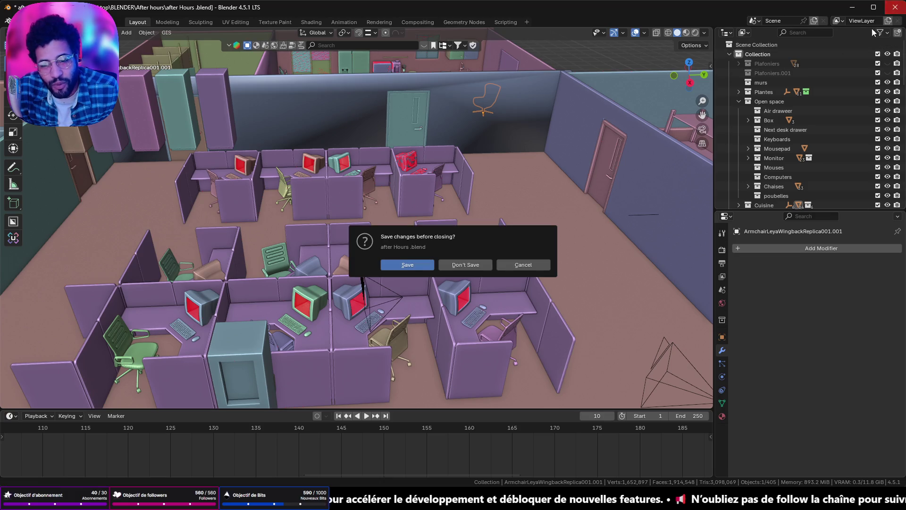
{"action": "left_click", "coordinate": [466, 265]}
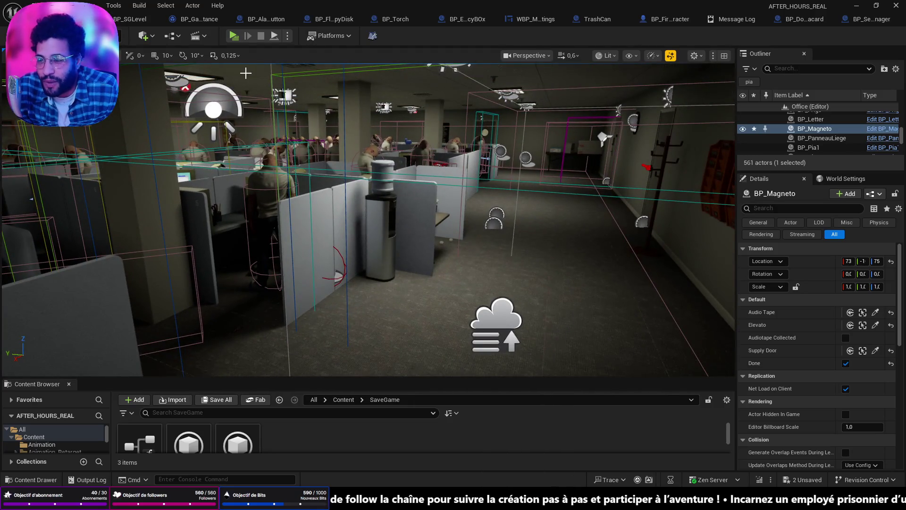
{"action": "left_click", "coordinate": [233, 36]}
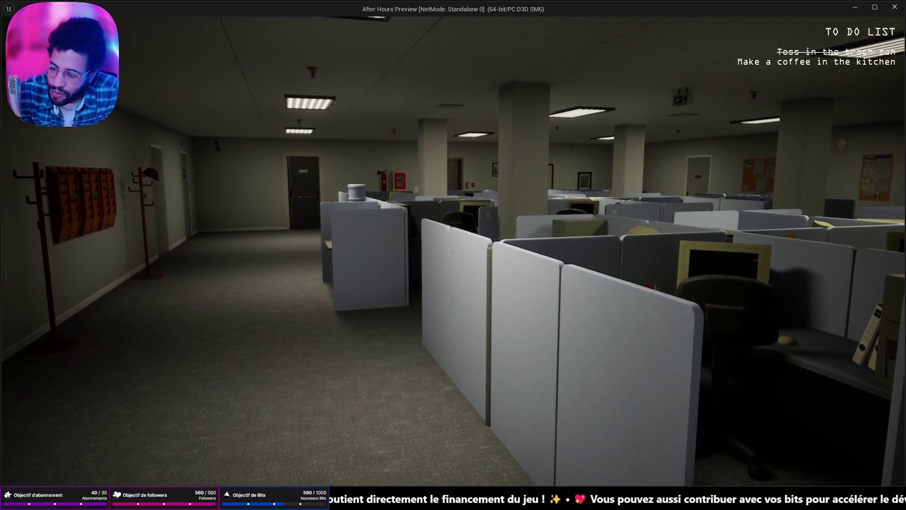
{"action": "key", "text": "Escape"}
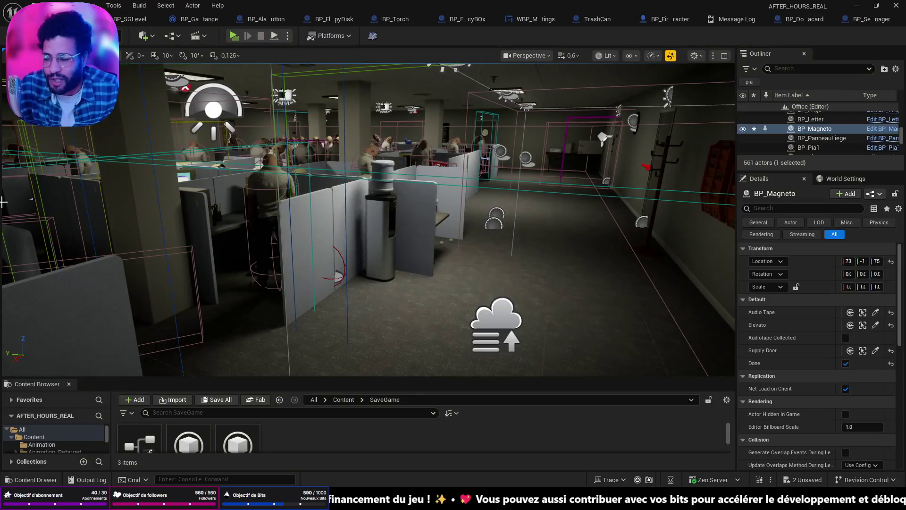
{"action": "mouse_move", "coordinate": [185, 281]}
{"action": "left_mouse_down"}
{"action": "mouse_move", "coordinate": [221, 278]}
{"action": "mouse_move", "coordinate": [180, 276]}
{"action": "mouse_move", "coordinate": [203, 271]}
{"action": "mouse_move", "coordinate": [203, 241]}
{"action": "mouse_move", "coordinate": [236, 236]}
{"action": "mouse_move", "coordinate": [208, 240]}
{"action": "left_mouse_up"}
{"action": "mouse_move", "coordinate": [454, 303]}
{"action": "left_mouse_down"}
{"action": "mouse_move", "coordinate": [472, 300]}
{"action": "mouse_move", "coordinate": [378, 318]}
{"action": "mouse_move", "coordinate": [445, 338]}
{"action": "mouse_move", "coordinate": [439, 330]}
{"action": "left_mouse_up"}
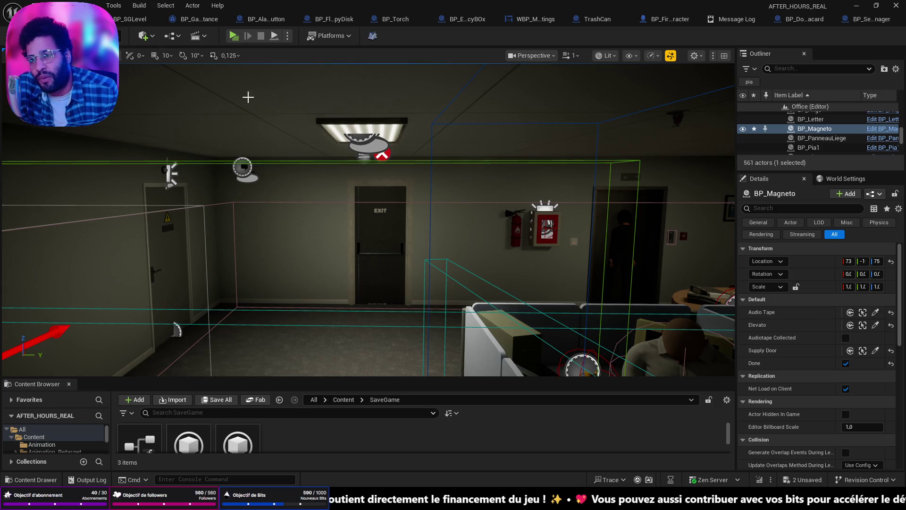
{"action": "left_click", "coordinate": [198, 19]}
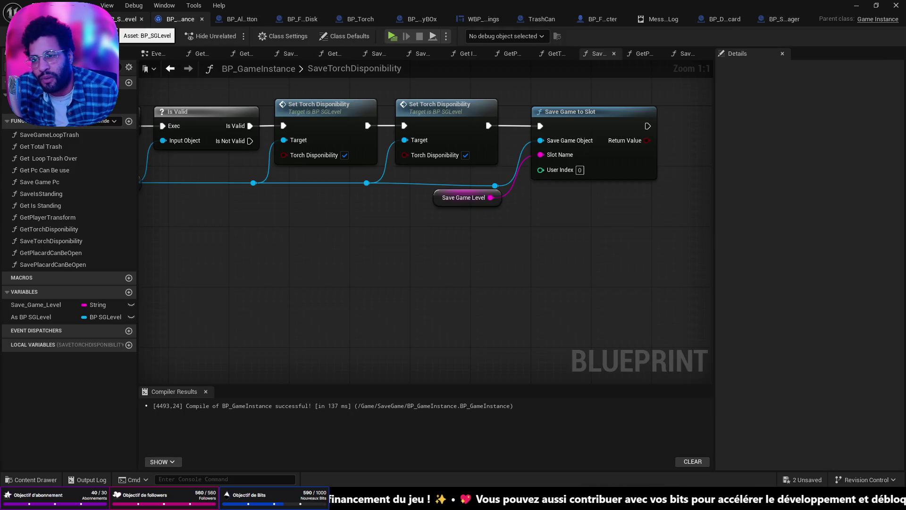
- Inspect BP_SGLevel's SetTorchDisponibility graph, then return to the game instance's save graph
{"action": "left_click", "coordinate": [125, 19]}
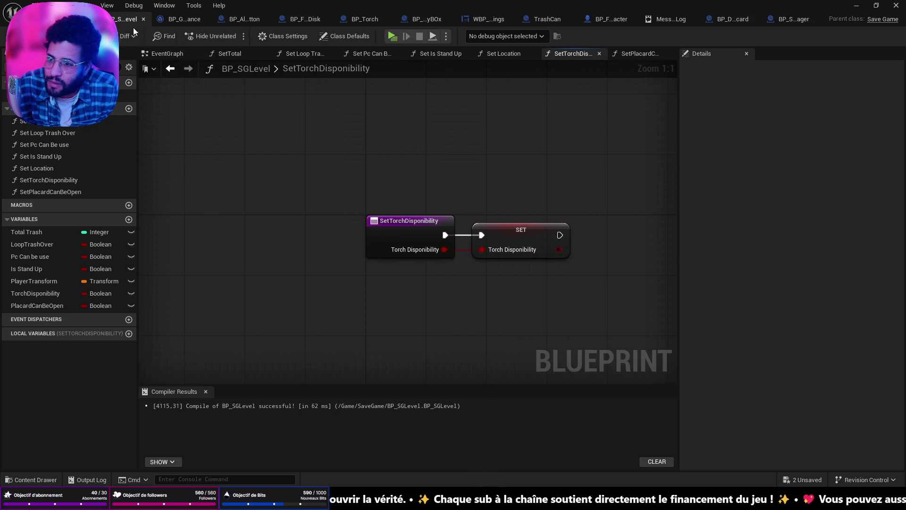
{"action": "left_click", "coordinate": [179, 20]}
{"action": "scroll", "coordinate": [239, 149], "scroll_direction": "down", "scroll_amount": 3}
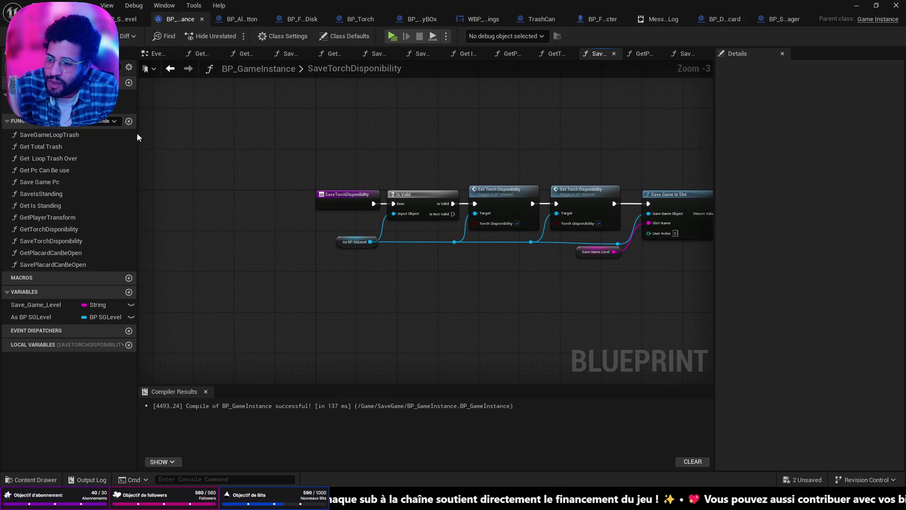
- Browse the SaveGame content folder and select the BFL_Game function library
{"action": "key", "text": "ctrl+space"}
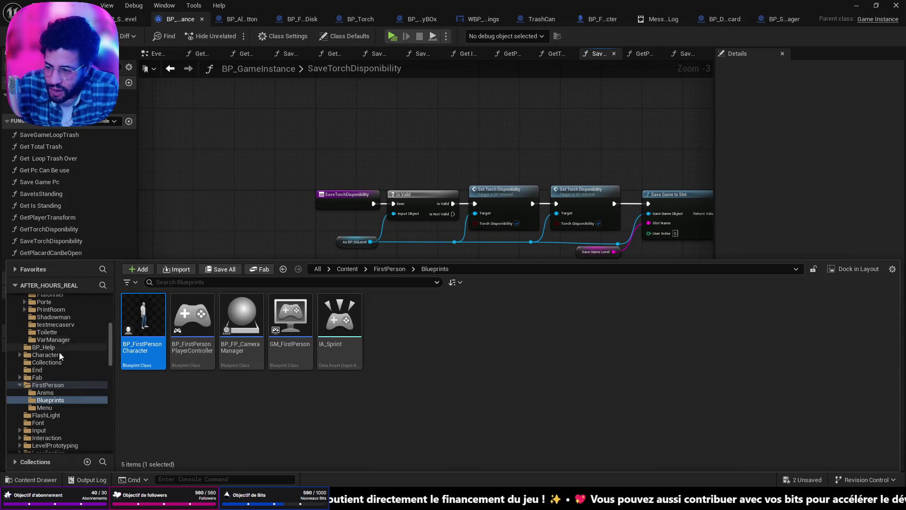
{"action": "left_click", "coordinate": [67, 306]}
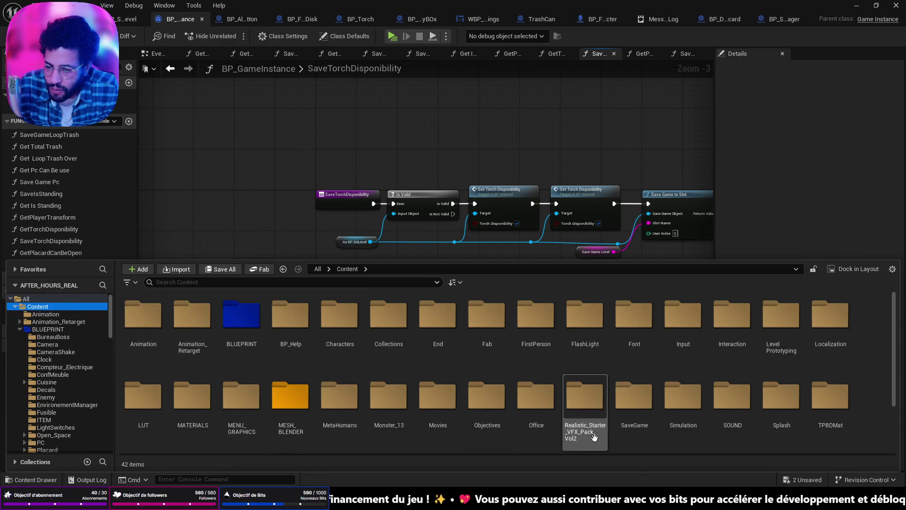
{"action": "double_click", "coordinate": [644, 419]}
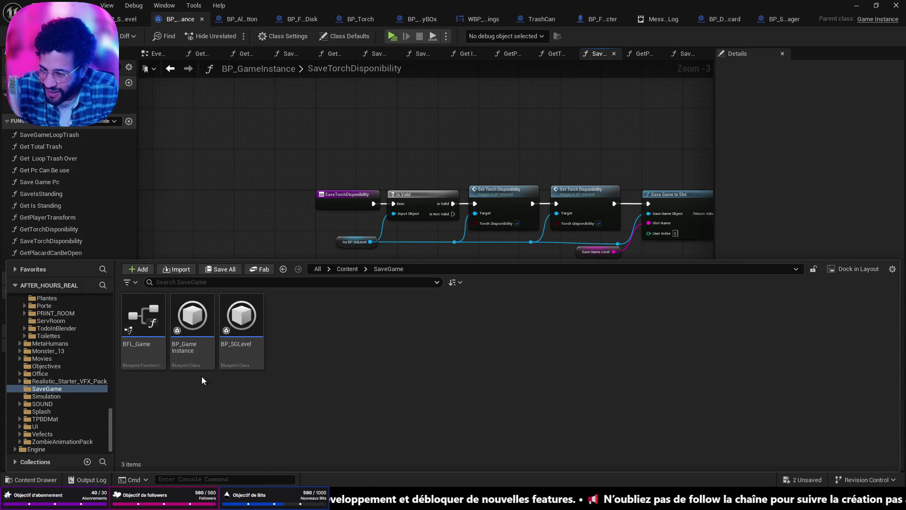
{"action": "mouse_move", "coordinate": [146, 368]}
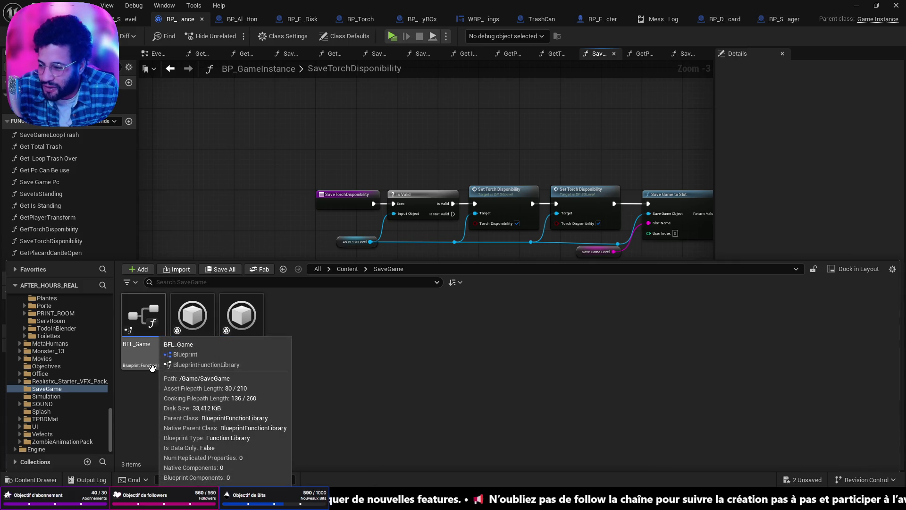
{"action": "left_click", "coordinate": [144, 357]}
- Open BFL_Game, then reopen BP_GameInstance from the SaveGame assets
{"action": "double_click", "coordinate": [144, 358]}
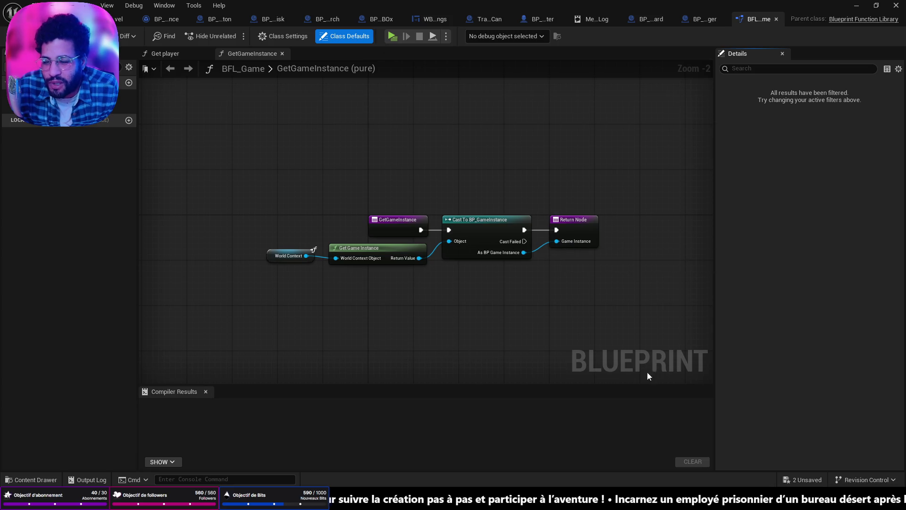
{"action": "key", "text": "ctrl+space"}
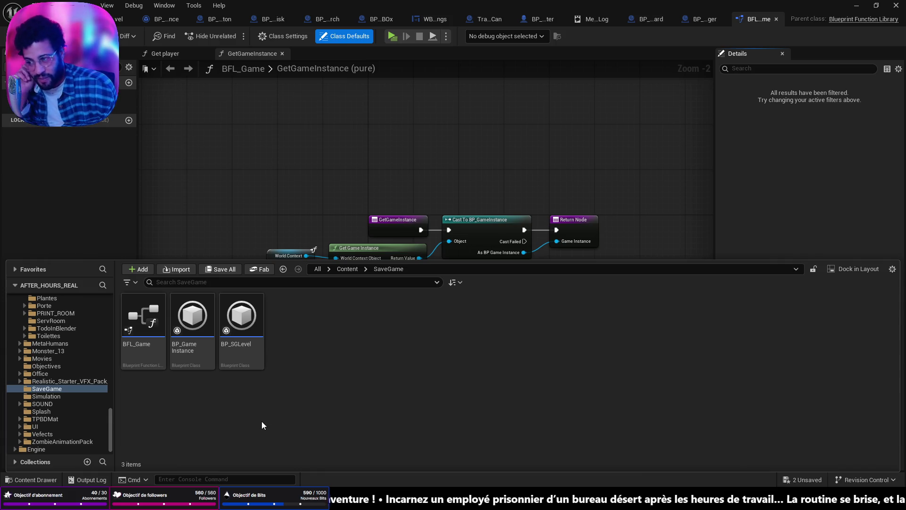
{"action": "double_click", "coordinate": [194, 313]}
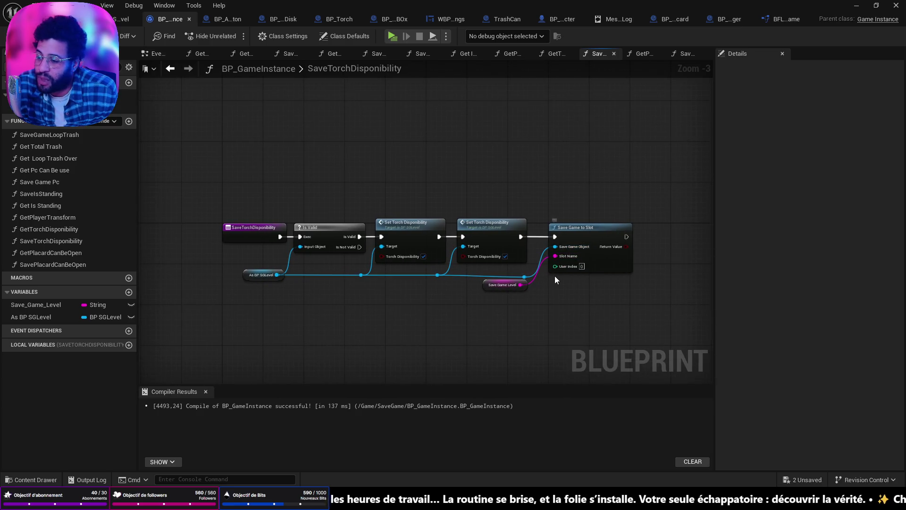
- Nudge the Save Game Level node slightly right, then return to the office level editor
{"action": "left_click_drag", "start_coordinate": [495, 288], "coordinate": [506, 291]}
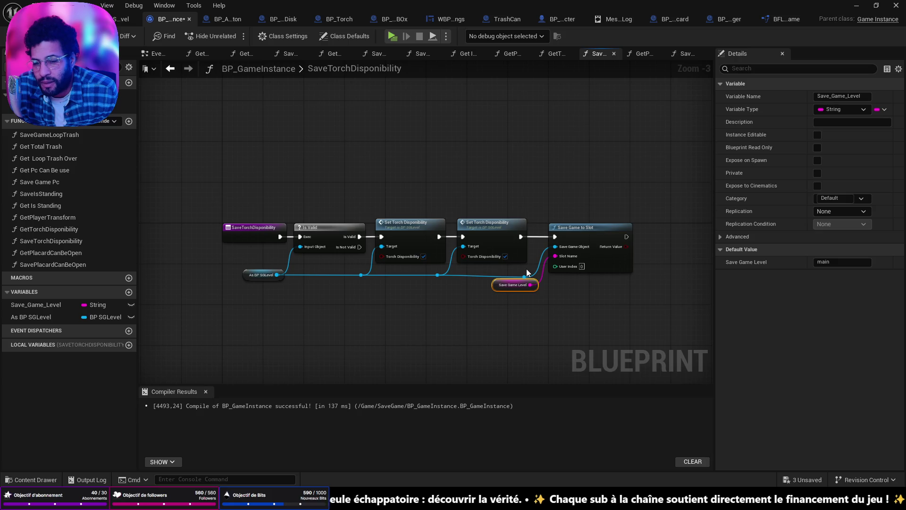
{"action": "left_click", "coordinate": [453, 295]}
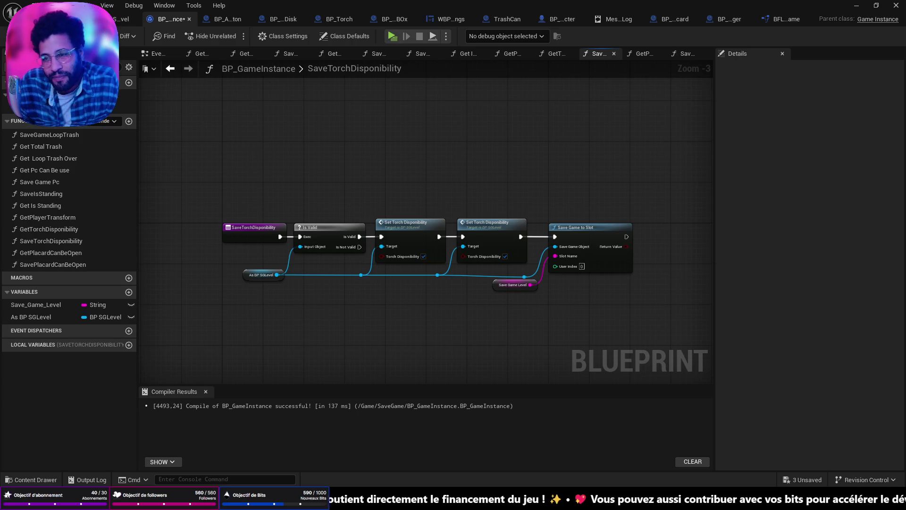
{"action": "key", "text": "alt+Tab"}
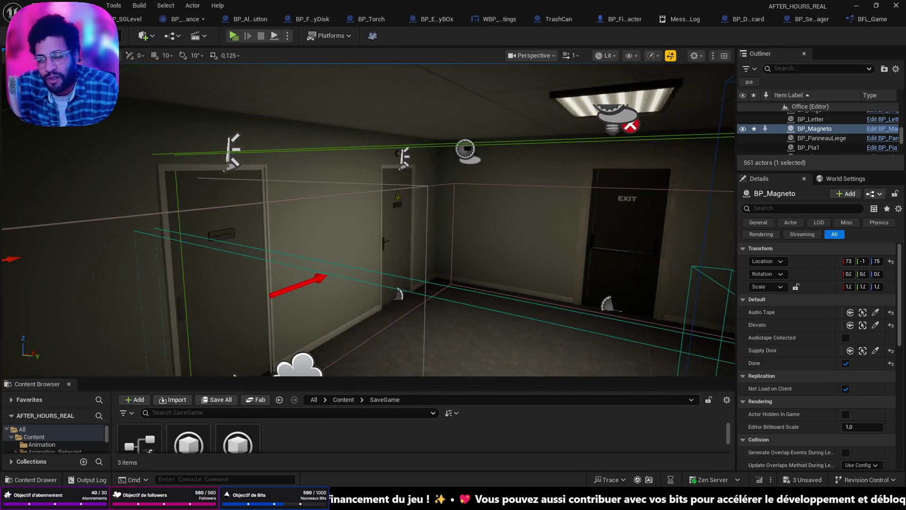
- Start a play test, walk through the porthole door, and take the coffee bag from the kitchen cabinet
{"action": "left_click_drag", "start_coordinate": [491, 150], "coordinate": [491, 149]}
{"action": "left_click", "coordinate": [233, 36]}
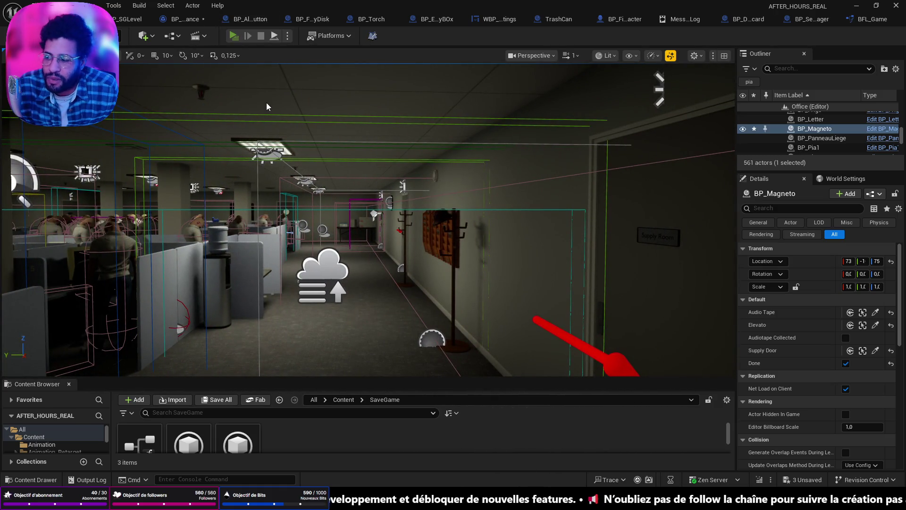
{"action": "key", "text": "w"}
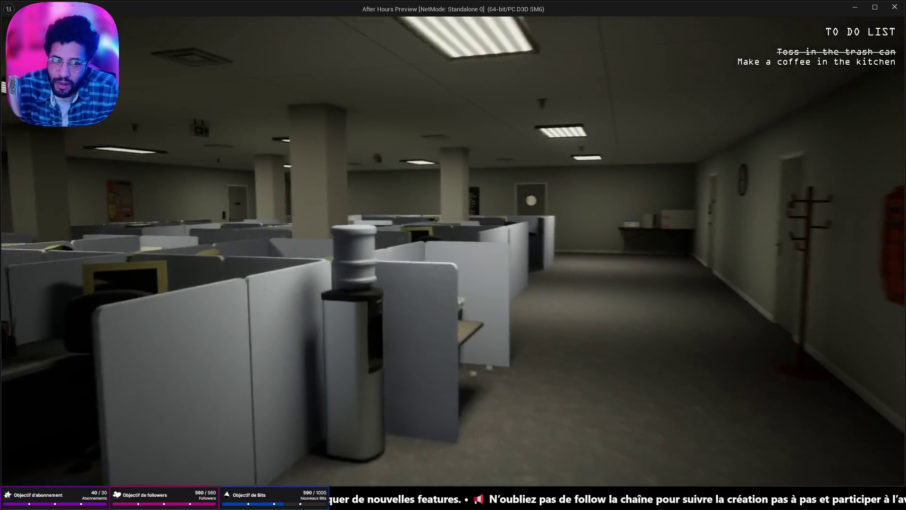
{"action": "key", "text": "w"}
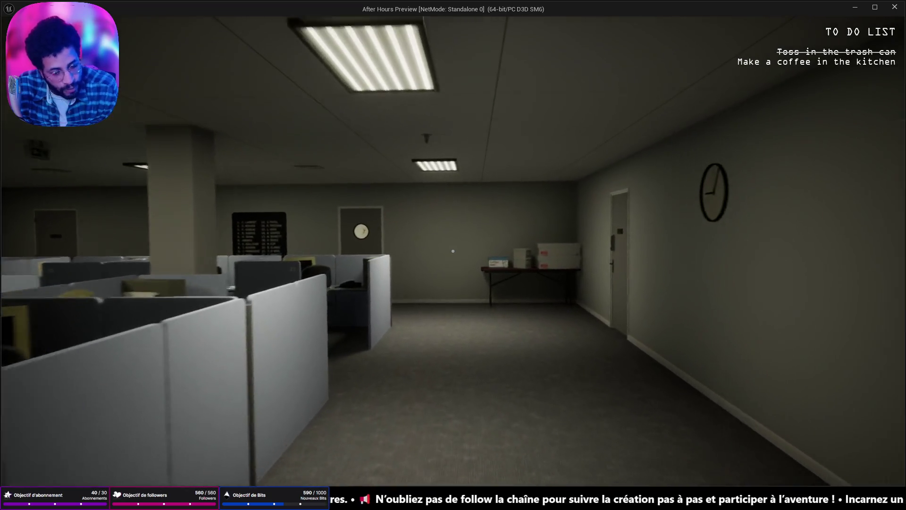
{"action": "key", "text": "w"}
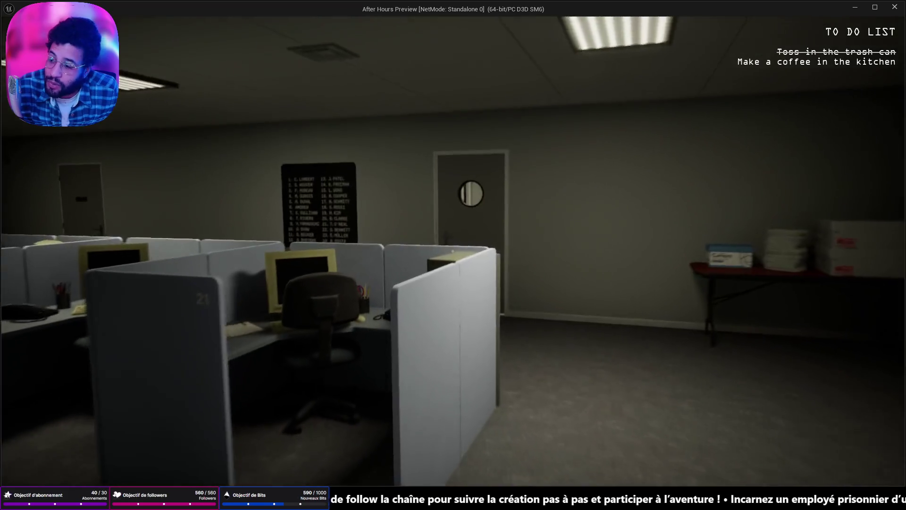
{"action": "key", "text": "w"}
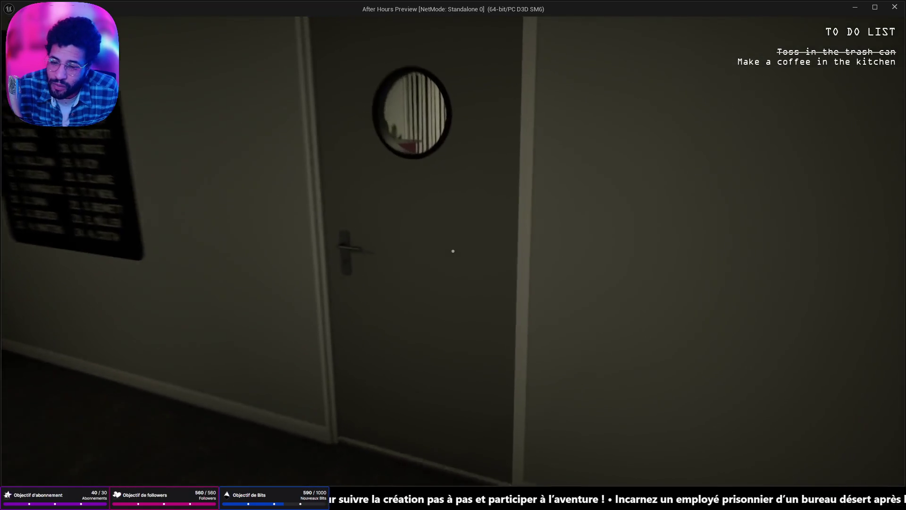
{"action": "left_click", "coordinate": [452, 251]}
{"action": "key", "text": "w"}
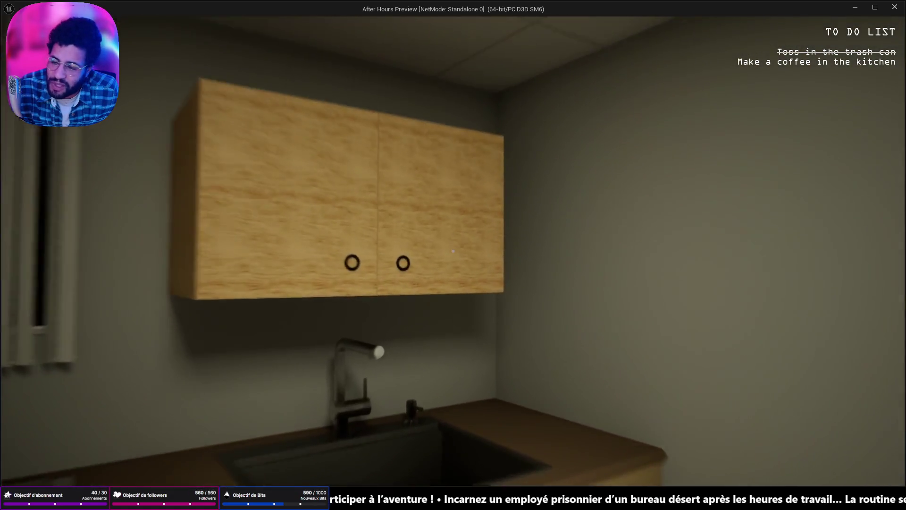
{"action": "left_click", "coordinate": [452, 251]}
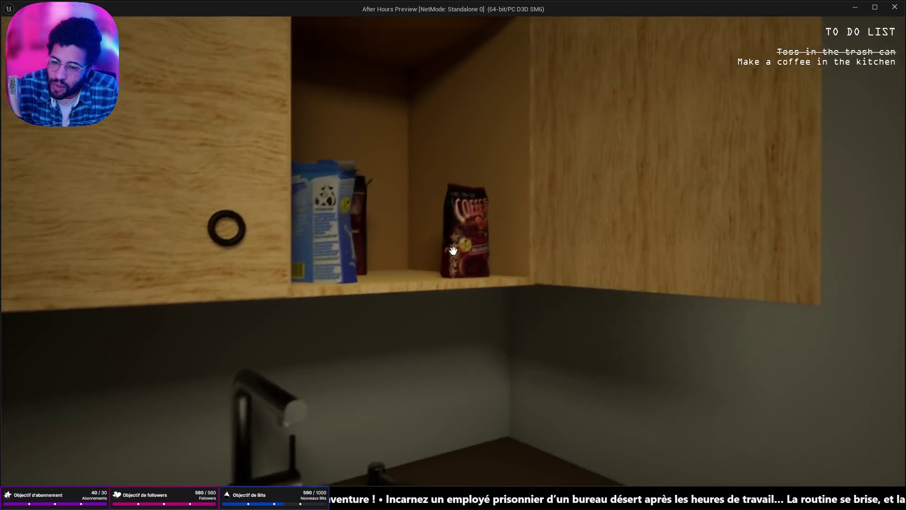
{"action": "left_click", "coordinate": [452, 250]}
- Walk over to the coffee maker and make a coffee
{"action": "key", "text": "w"}
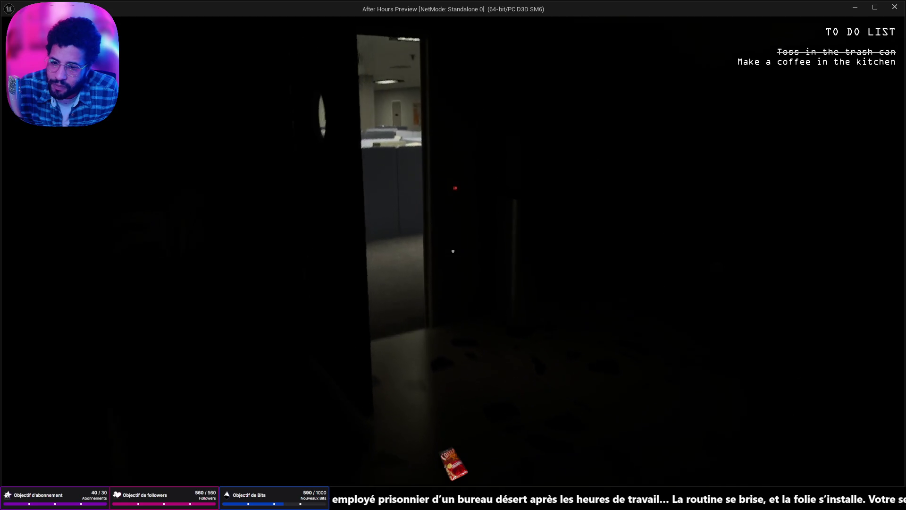
{"action": "key", "text": "w"}
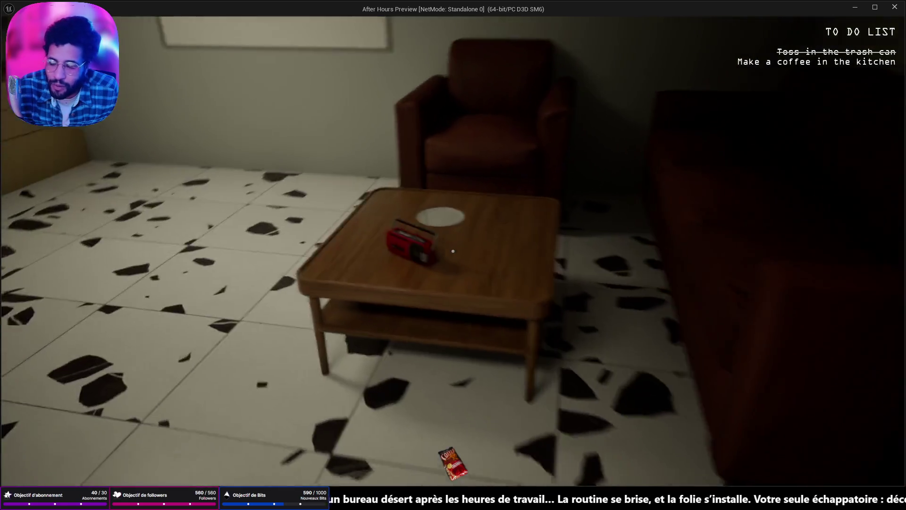
{"action": "key", "text": "w"}
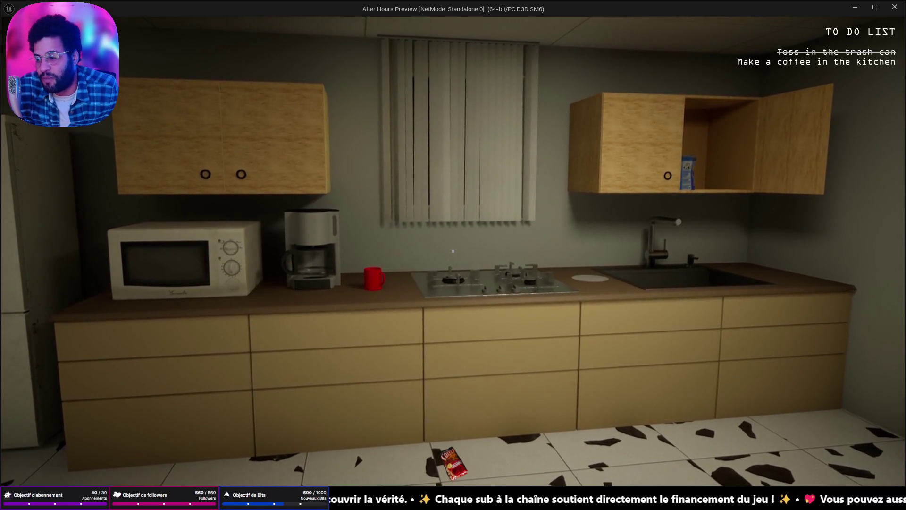
{"action": "key", "text": "a"}
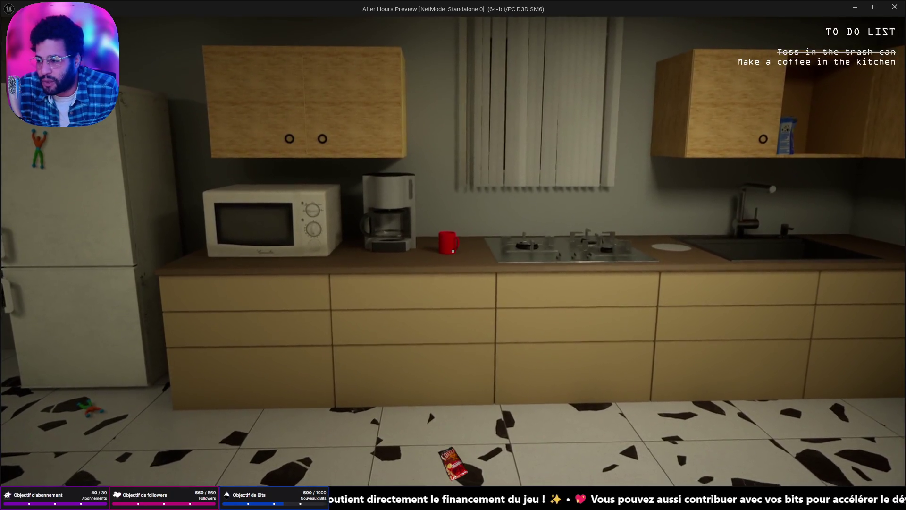
{"action": "key", "text": "w"}
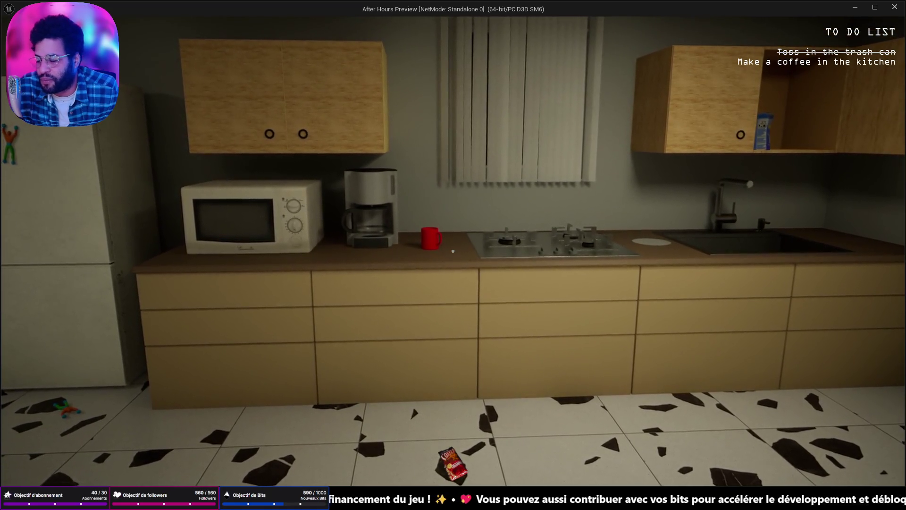
{"action": "key", "text": "w"}
{"action": "key", "text": "a"}
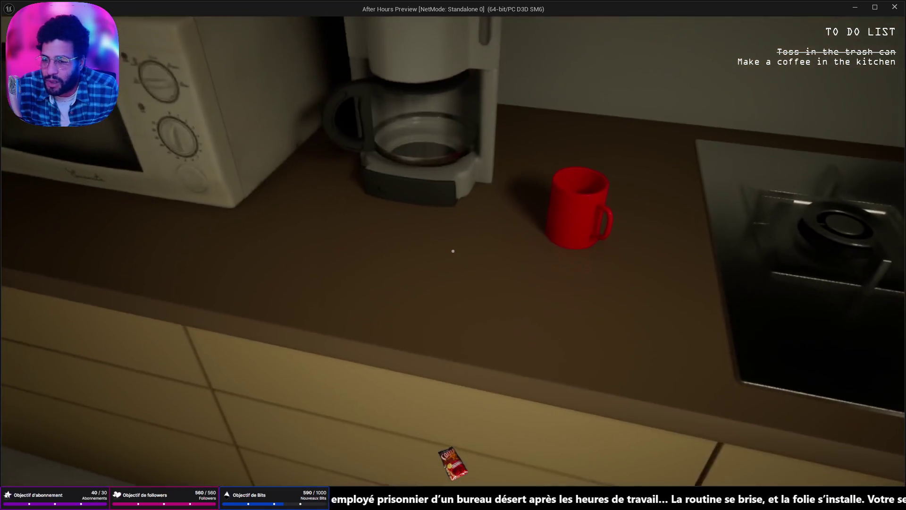
{"action": "left_click", "coordinate": [452, 250]}
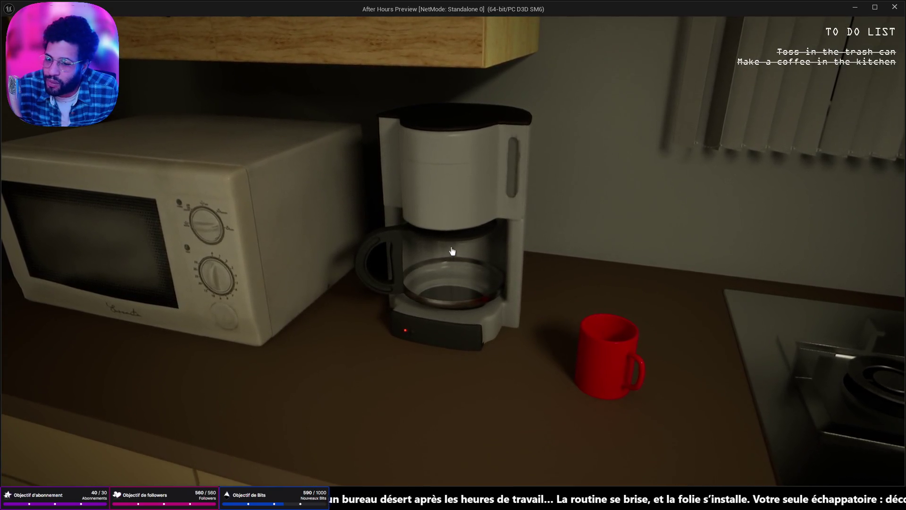
- Walk down the office corridor through the cubicles to the computer desk
{"action": "key", "text": "w"}
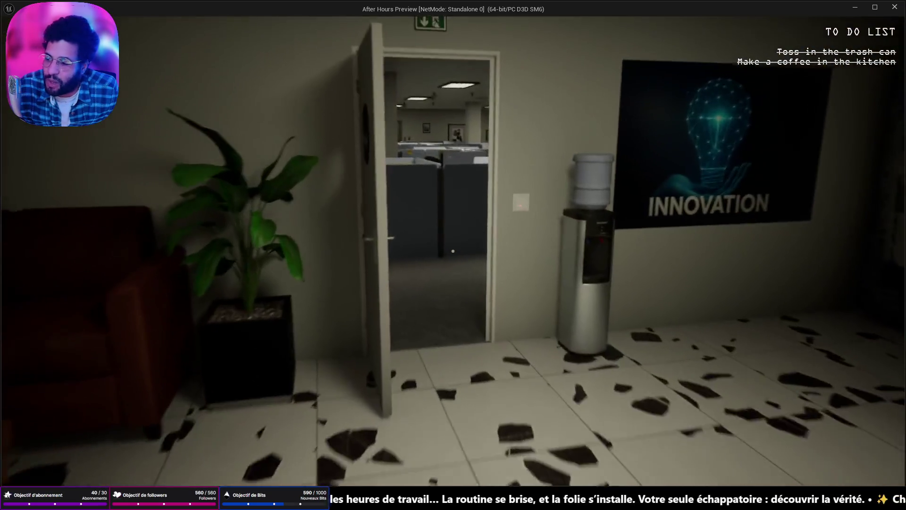
{"action": "key", "text": "w"}
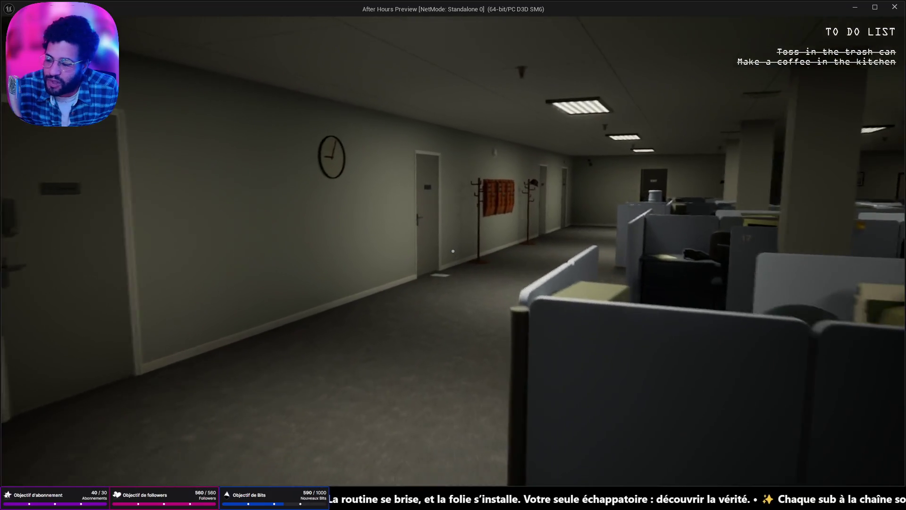
{"action": "key", "text": "w"}
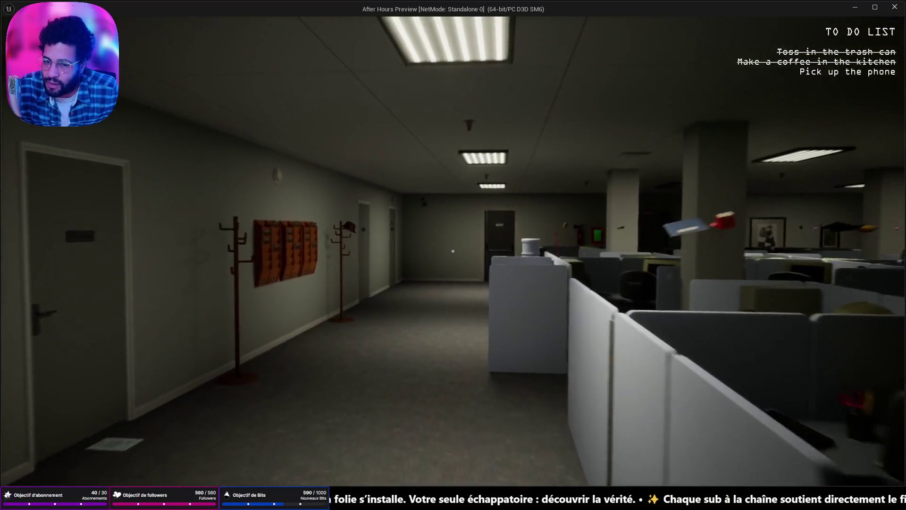
{"action": "key", "text": "w"}
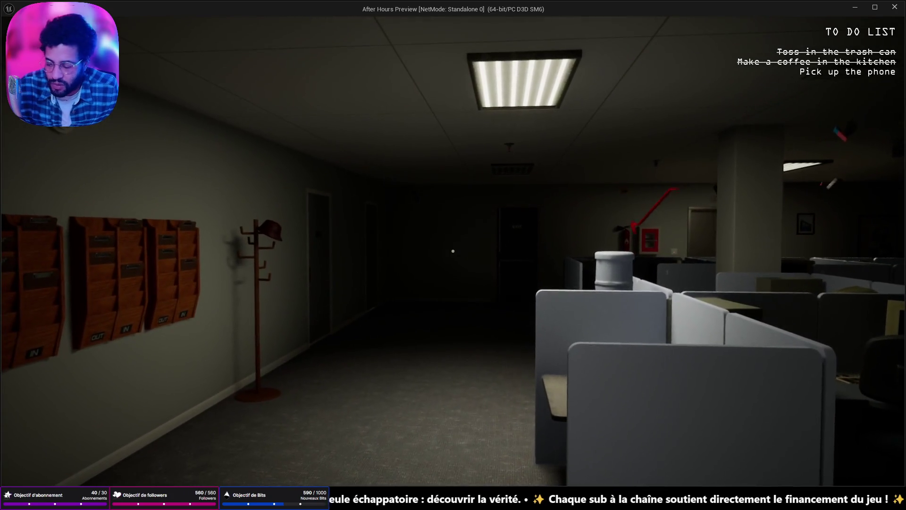
{"action": "key", "text": "w"}
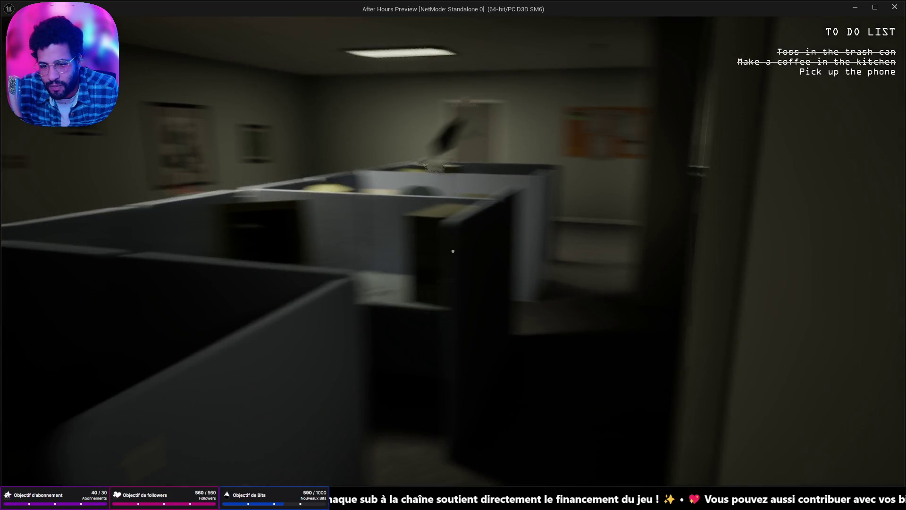
{"action": "key", "text": "w"}
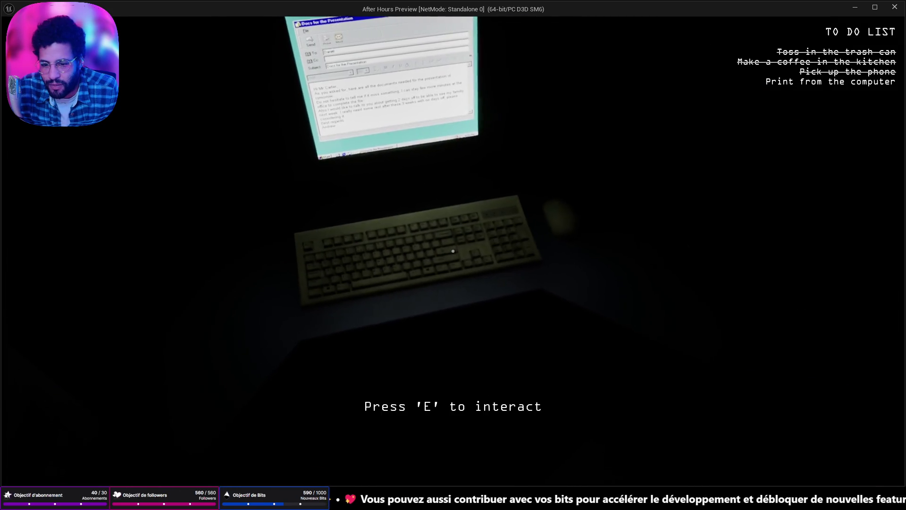
- Sit at the computer, print the email, stand up, and stop the play test
{"action": "key", "text": "e"}
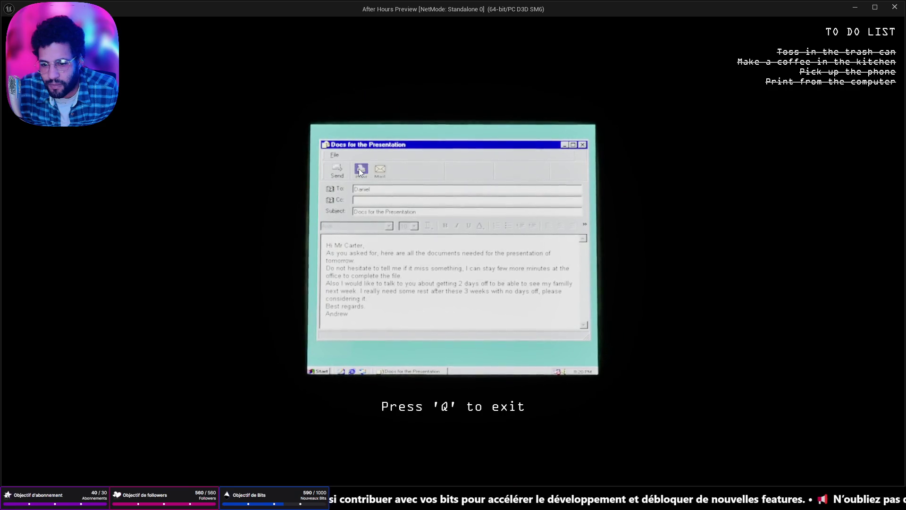
{"action": "key", "text": "q"}
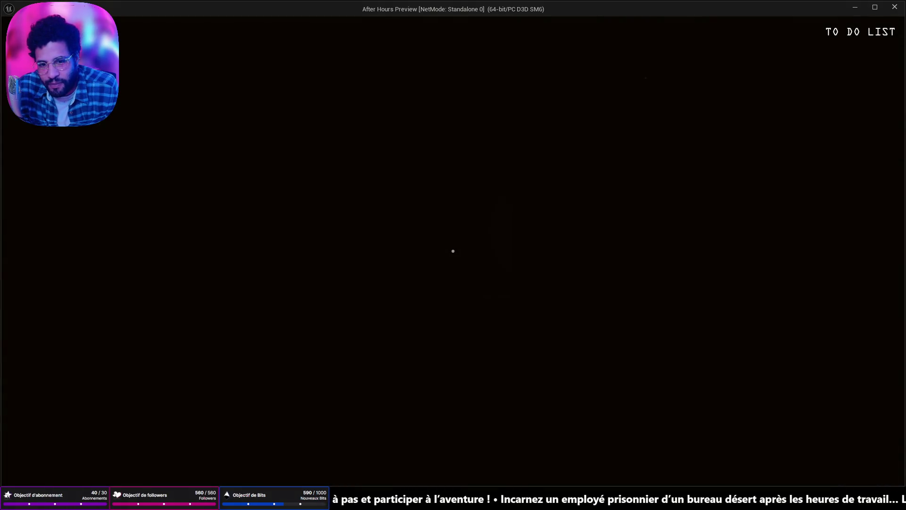
{"action": "key", "text": "space"}
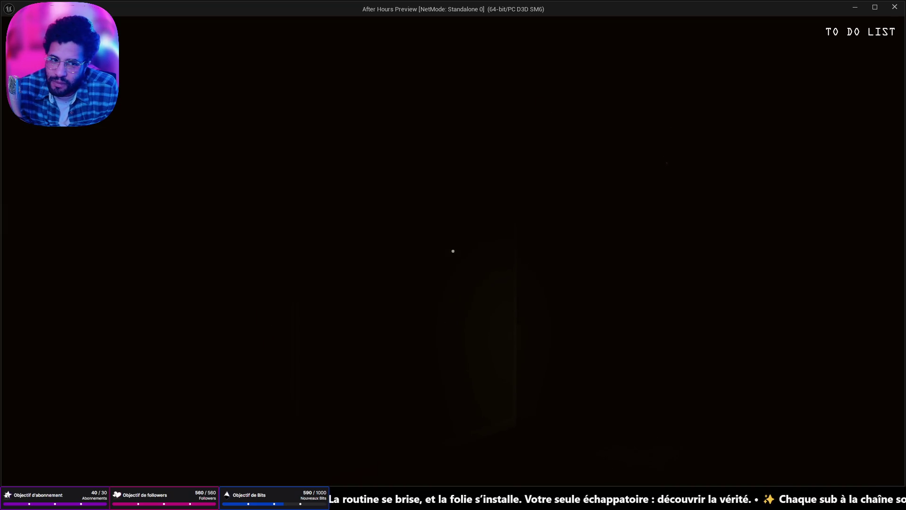
{"action": "key", "text": "Escape"}
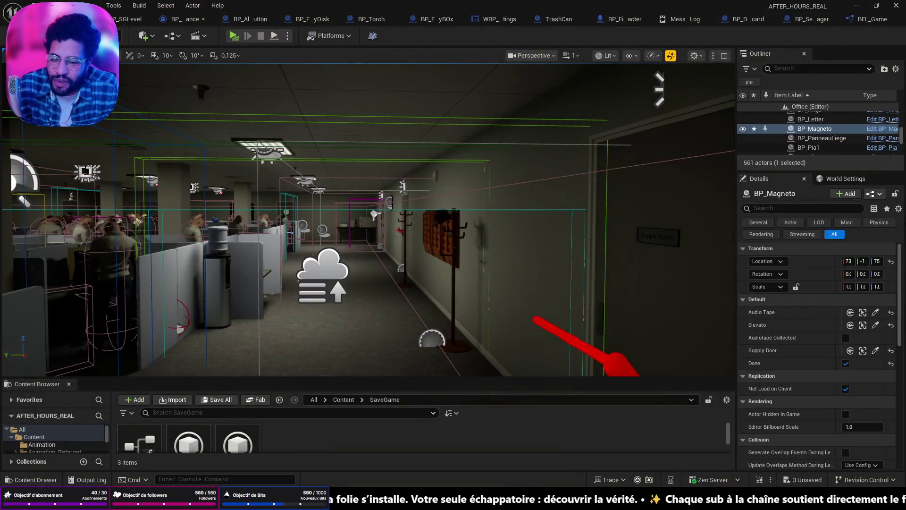
- Untick BP_DoorsDebarras's Can Be Opened and Poignee Colected flags, then select BP_Magneto
{"action": "key", "text": "f"}
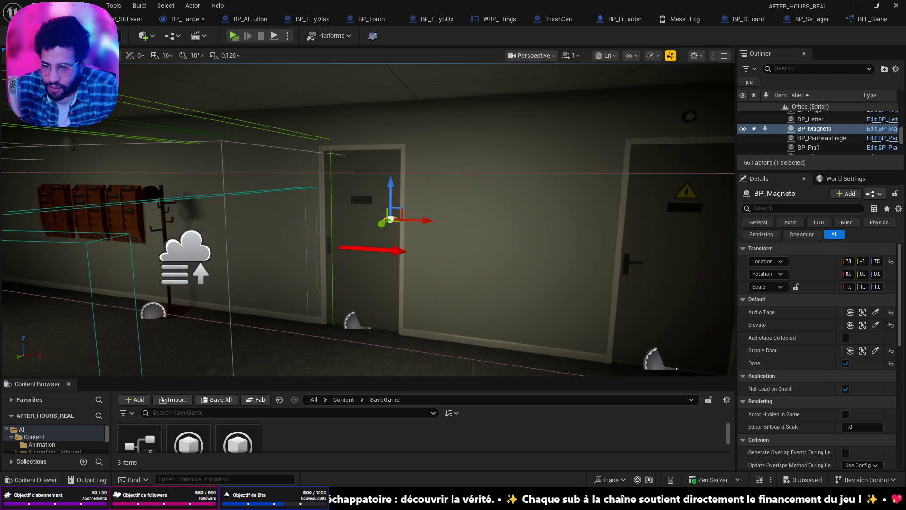
{"action": "left_click", "coordinate": [360, 228]}
{"action": "left_click", "coordinate": [846, 325]}
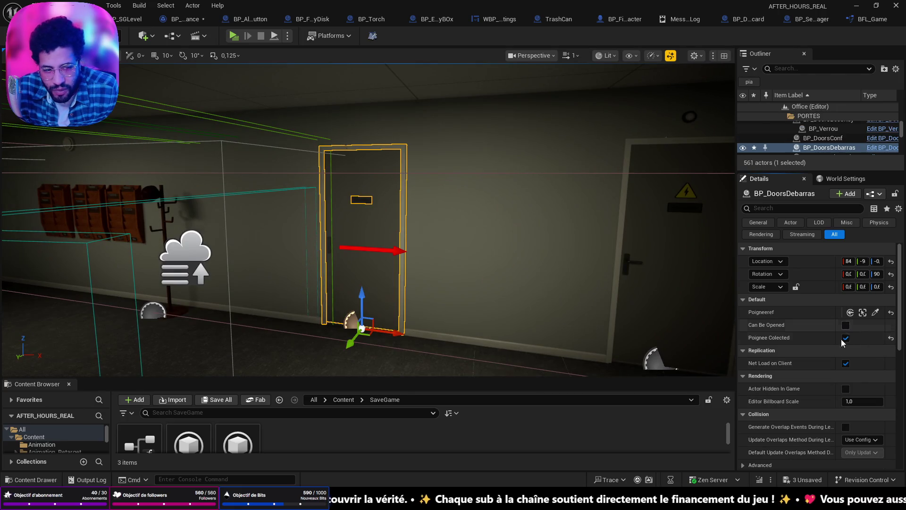
{"action": "left_click", "coordinate": [845, 337]}
{"action": "mouse_move", "coordinate": [360, 302]}
{"action": "left_mouse_down"}
{"action": "mouse_move", "coordinate": [360, 264]}
{"action": "mouse_move", "coordinate": [372, 283]}
{"action": "mouse_move", "coordinate": [360, 302]}
{"action": "left_mouse_up"}
{"action": "left_click", "coordinate": [343, 268]}
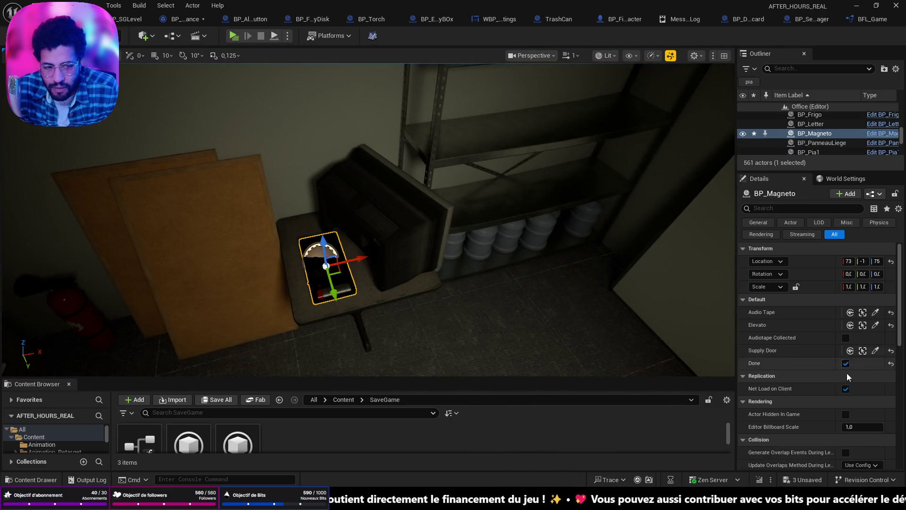
{"action": "mouse_move", "coordinate": [437, 246]}
{"action": "left_mouse_down"}
{"action": "mouse_move", "coordinate": [377, 214]}
{"action": "mouse_move", "coordinate": [432, 243]}
{"action": "left_mouse_up"}
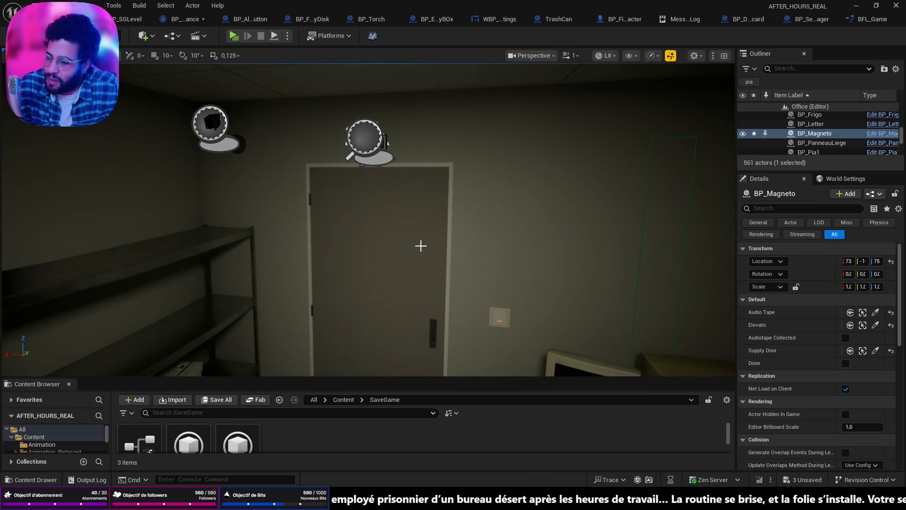
- Save all changes and turn the view back toward the EXIT door
{"action": "key", "text": "ctrl+shift+s"}
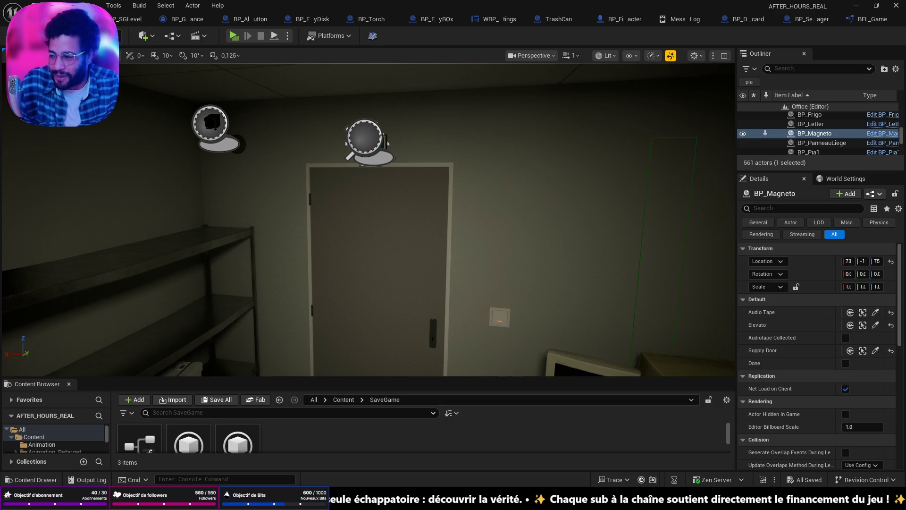
{"action": "mouse_move", "coordinate": [186, 293]}
{"action": "left_mouse_down"}
{"action": "mouse_move", "coordinate": [71, 295]}
{"action": "mouse_move", "coordinate": [185, 294]}
{"action": "mouse_move", "coordinate": [185, 132]}
{"action": "left_mouse_up"}
{"action": "mouse_move", "coordinate": [292, 266]}
{"action": "left_mouse_down"}
{"action": "mouse_move", "coordinate": [241, 257]}
{"action": "mouse_move", "coordinate": [302, 267]}
{"action": "left_mouse_up"}
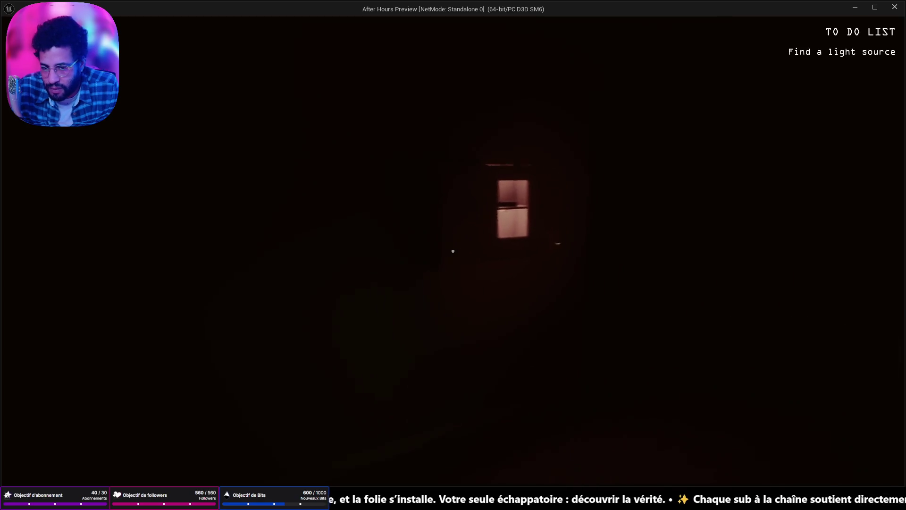
- Take the torch from the fire cabinet, switch it on, then stop the play test
{"action": "key", "text": "w"}
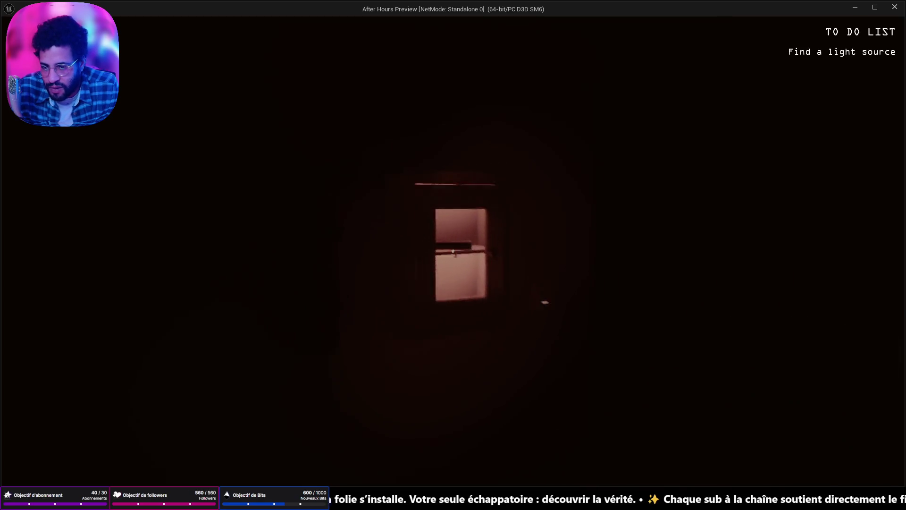
{"action": "key", "text": "e"}
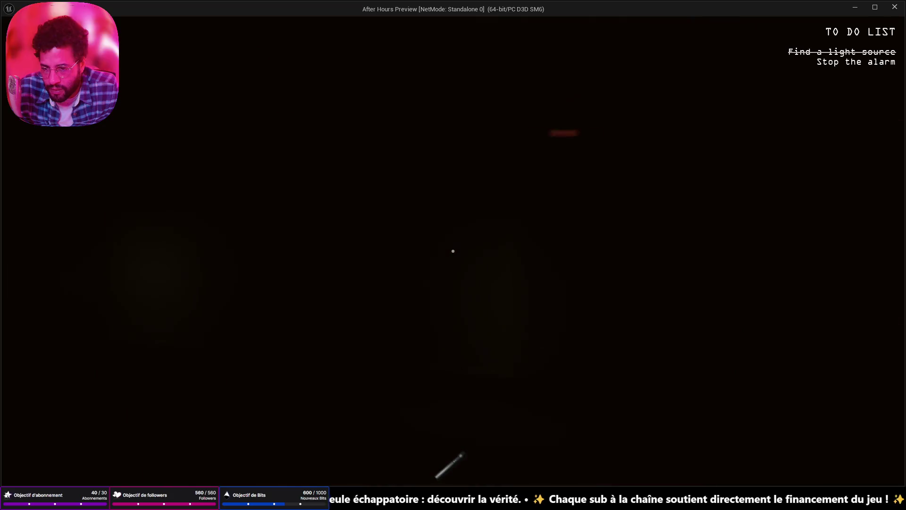
{"action": "key", "text": "f"}
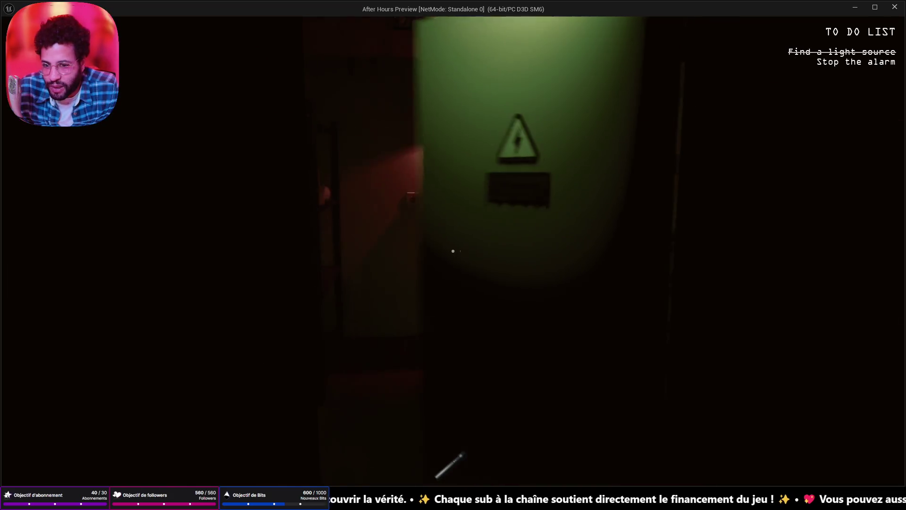
{"action": "key", "text": "Escape"}
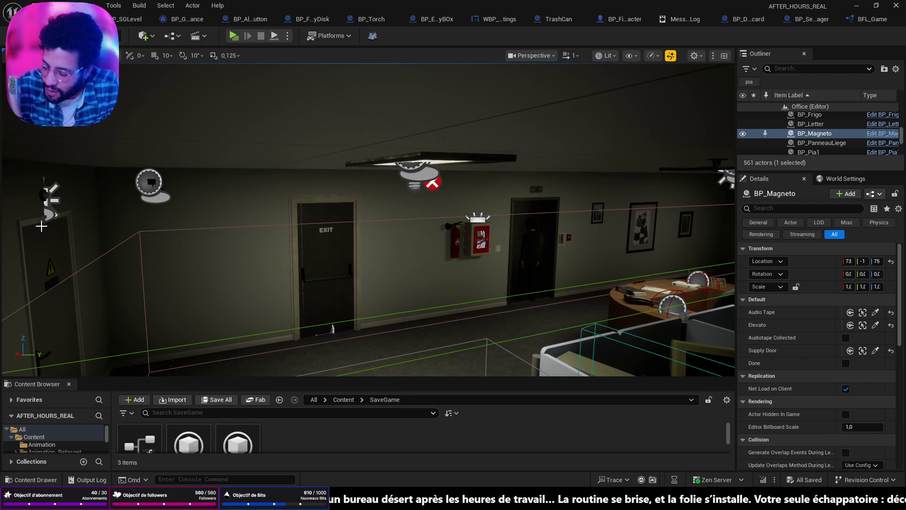
- Move the viewport to another part of the office and start a new play test
{"action": "mouse_move", "coordinate": [238, 265]}
{"action": "left_mouse_down"}
{"action": "mouse_move", "coordinate": [274, 255]}
{"action": "mouse_move", "coordinate": [205, 254]}
{"action": "left_mouse_up"}
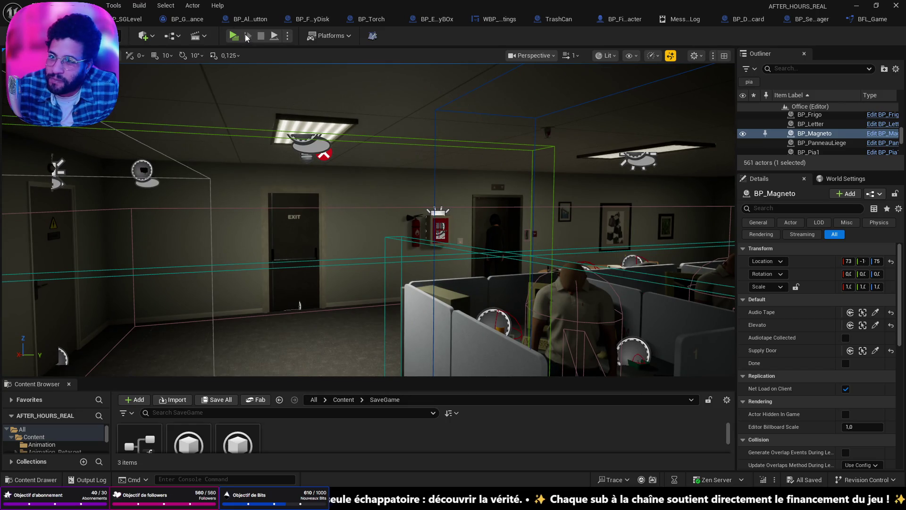
{"action": "left_click", "coordinate": [234, 36]}
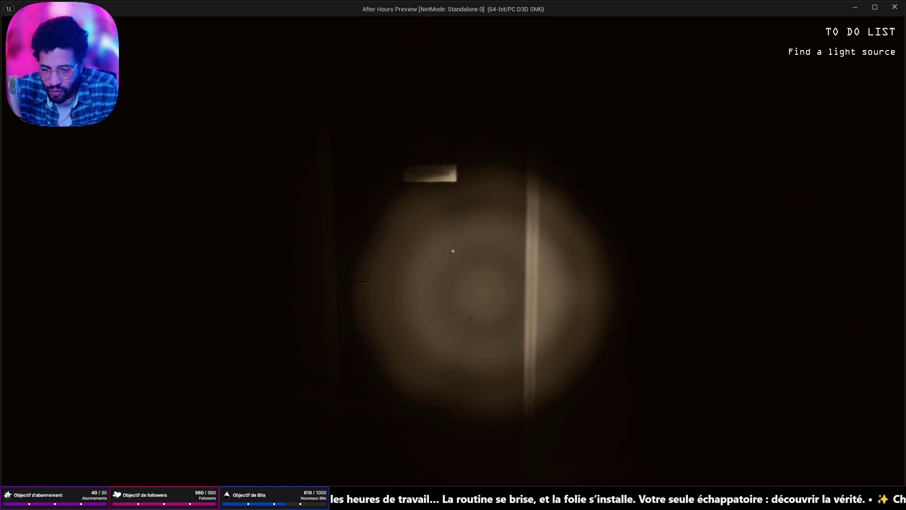
- Try the dark door to get 'Find a light source first', then stop the play test
{"action": "left_click", "coordinate": [452, 251]}
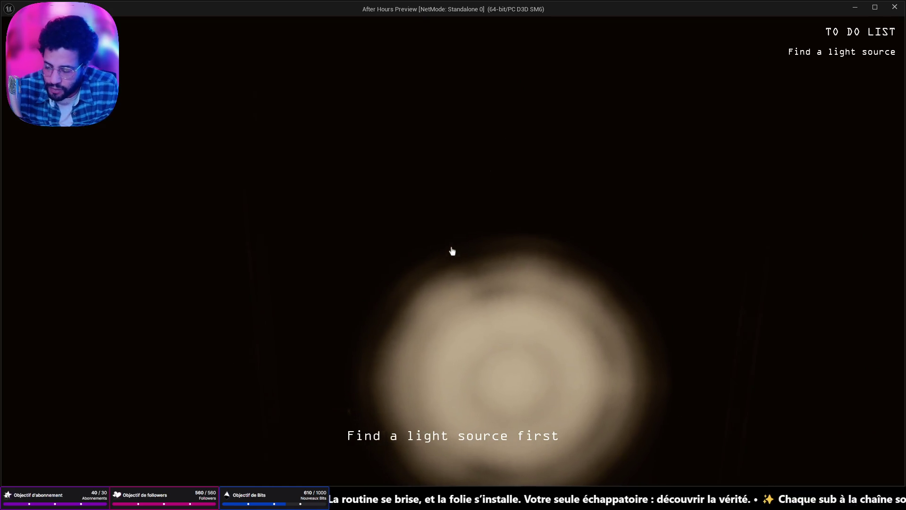
{"action": "key", "text": "Escape"}
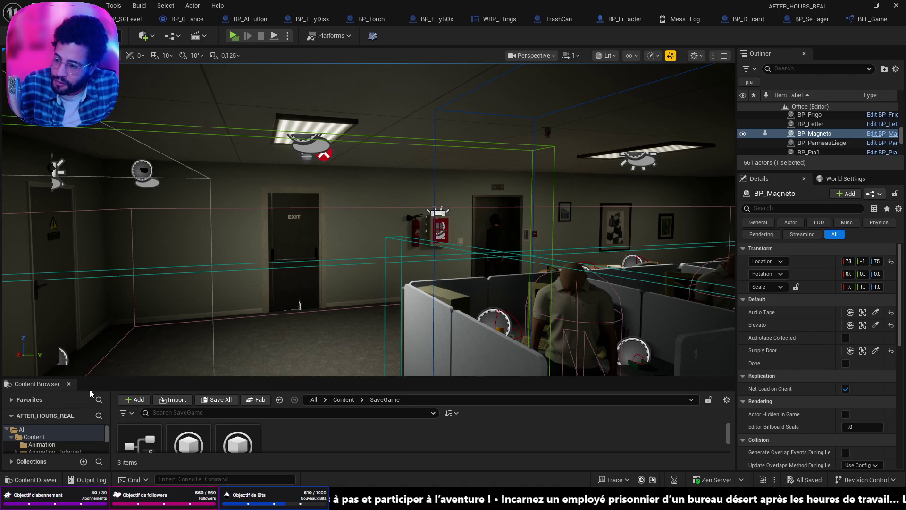
- Jump the view to the fire-extinguisher cabinet, select BP_Torch, and open its blueprint
{"action": "mouse_move", "coordinate": [403, 349]}
{"action": "left_mouse_down"}
{"action": "mouse_move", "coordinate": [402, 330]}
{"action": "mouse_move", "coordinate": [382, 356]}
{"action": "mouse_move", "coordinate": [401, 346]}
{"action": "mouse_move", "coordinate": [373, 346]}
{"action": "mouse_move", "coordinate": [401, 347]}
{"action": "mouse_move", "coordinate": [373, 347]}
{"action": "mouse_move", "coordinate": [401, 346]}
{"action": "mouse_move", "coordinate": [387, 347]}
{"action": "left_mouse_up"}
{"action": "key", "text": "1"}
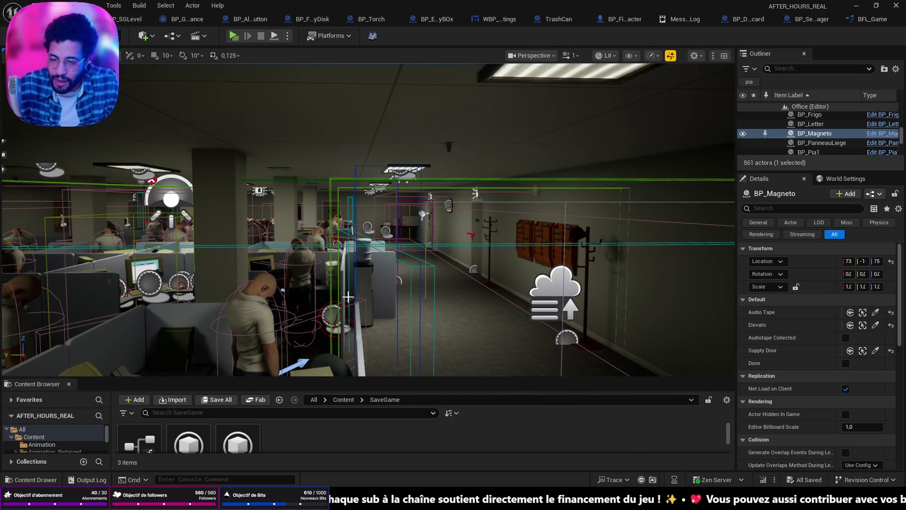
{"action": "key", "text": "2"}
{"action": "key", "text": "3"}
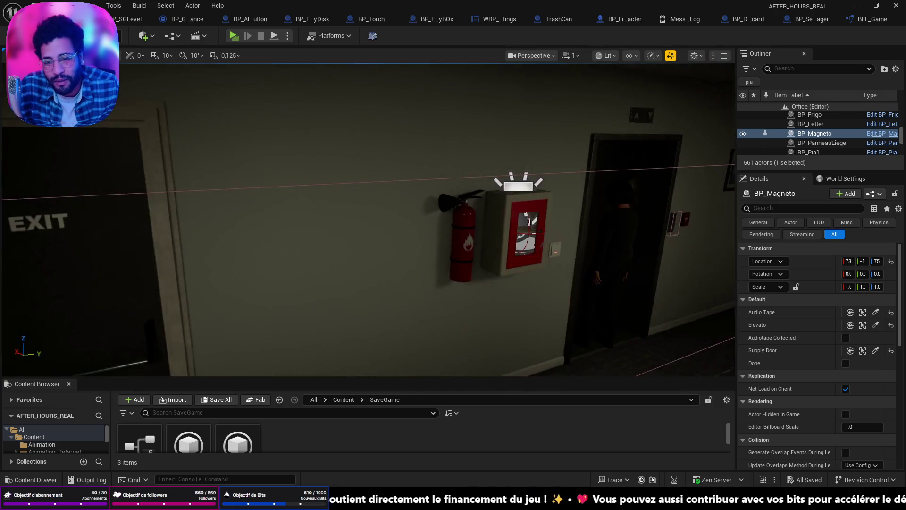
{"action": "left_click", "coordinate": [426, 241]}
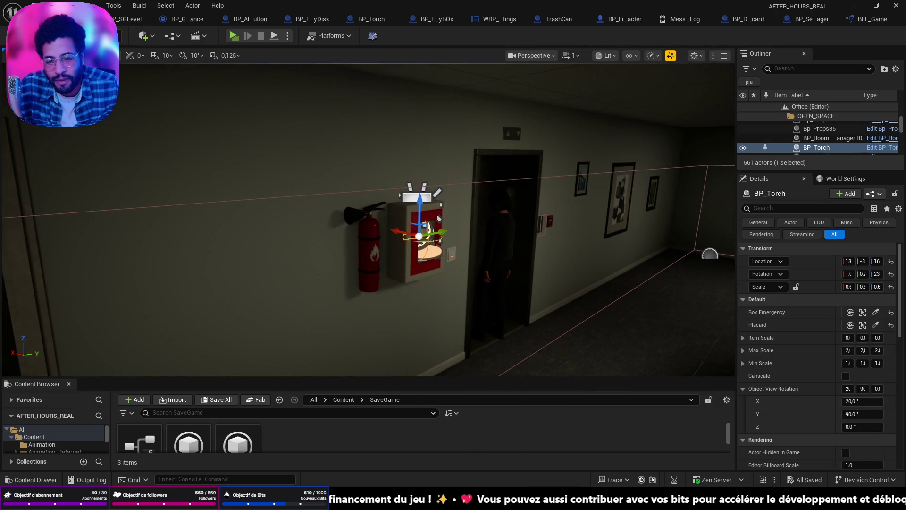
{"action": "key", "text": "f"}
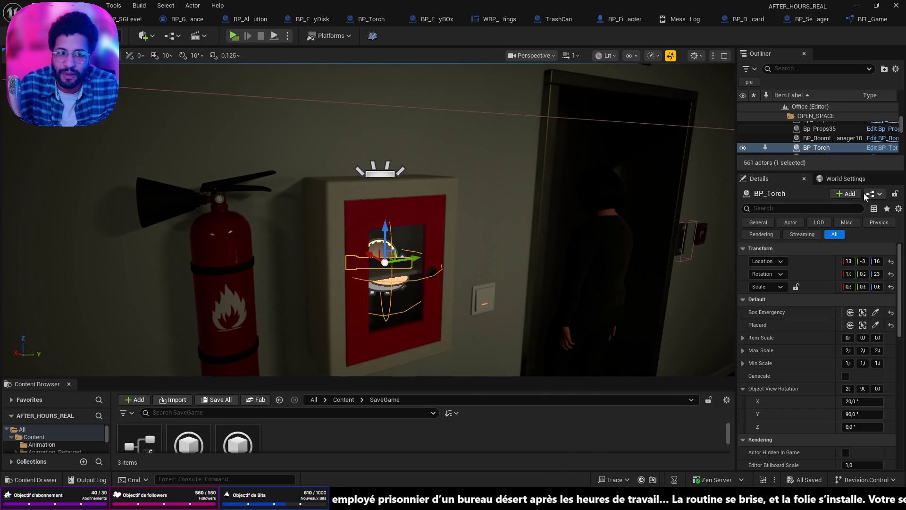
{"action": "left_click", "coordinate": [887, 148]}
{"action": "key", "text": "alt+Tab"}
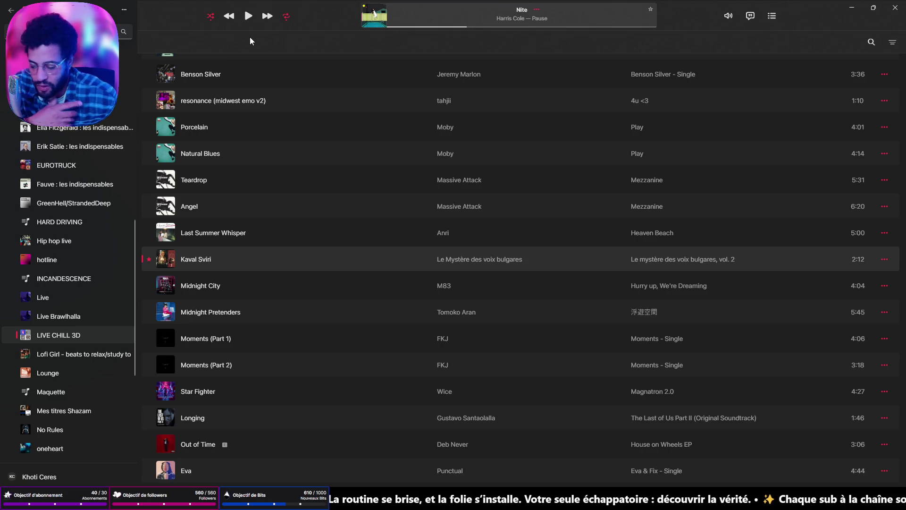
- Start playback, skip to 'We're Finally Landing', and minimize the music player
{"action": "key", "text": "space"}
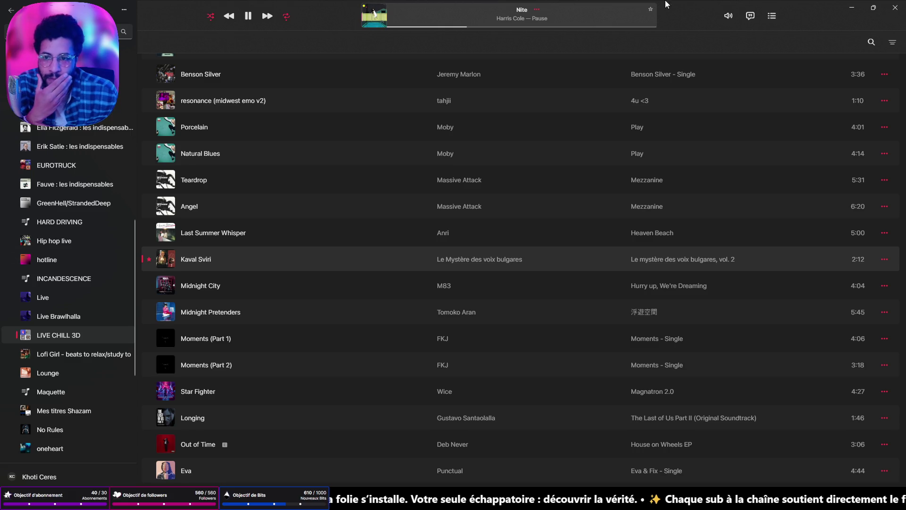
{"action": "left_click", "coordinate": [269, 17]}
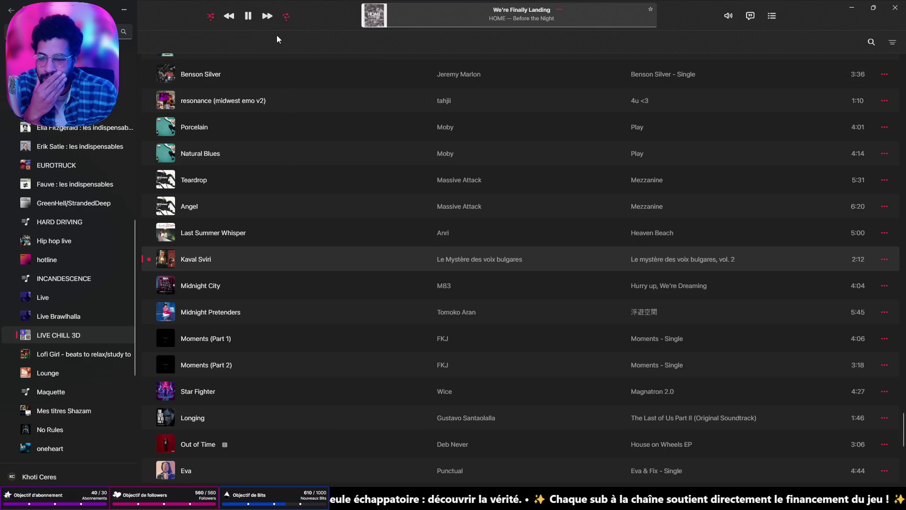
{"action": "left_click", "coordinate": [851, 9]}
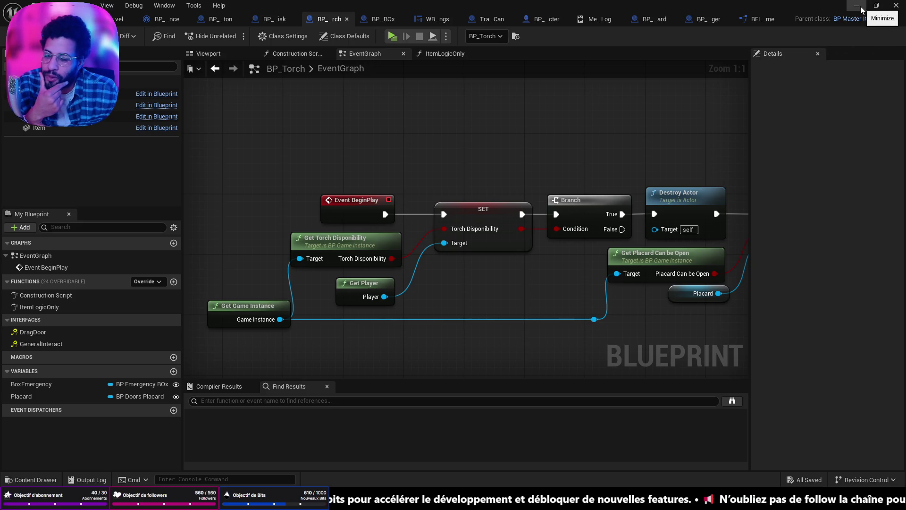
- Nudge the Get Player node up and move Get Game Instance further left in BP_Torch's BeginPlay
{"action": "right_click", "coordinate": [378, 289]}
{"action": "key", "text": "Escape"}
{"action": "left_click_drag", "start_coordinate": [372, 285], "coordinate": [373, 278]}
{"action": "left_click", "coordinate": [439, 289]}
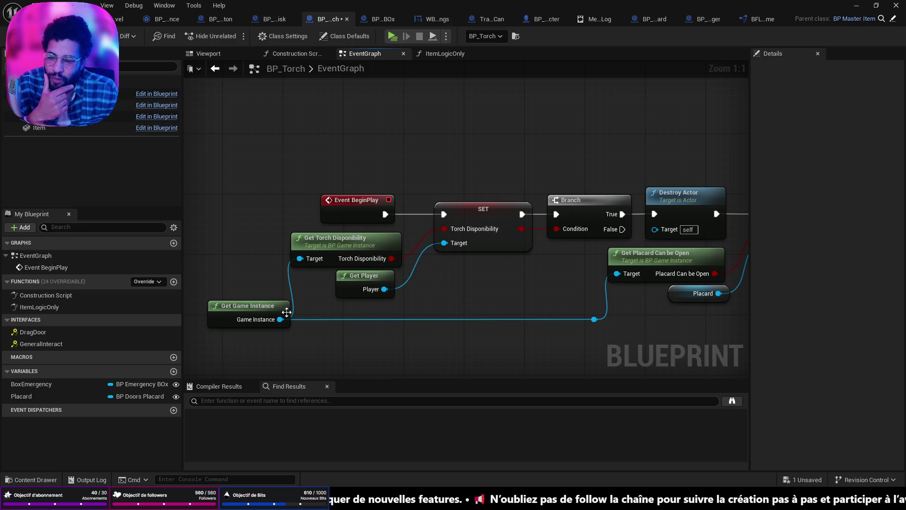
{"action": "left_click_drag", "start_coordinate": [268, 316], "coordinate": [231, 318]}
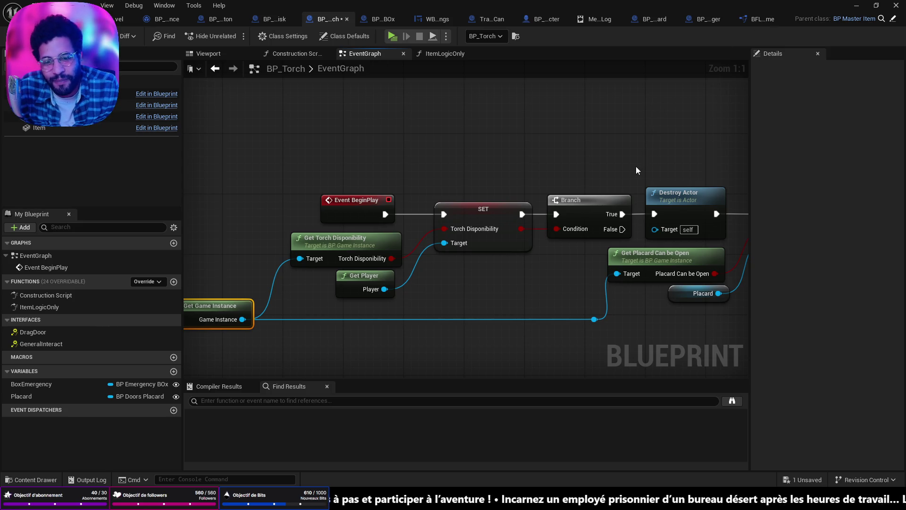
- Review the BeginPlay chain, then open Save Torch Disponibility's definition from the ItemLogicOnly graph
{"action": "scroll", "coordinate": [441, 205], "scroll_direction": "down", "scroll_amount": 5}
{"action": "scroll", "coordinate": [561, 216], "scroll_direction": "up", "scroll_amount": 5}
{"action": "left_click_drag", "start_coordinate": [561, 217], "coordinate": [518, 307]}
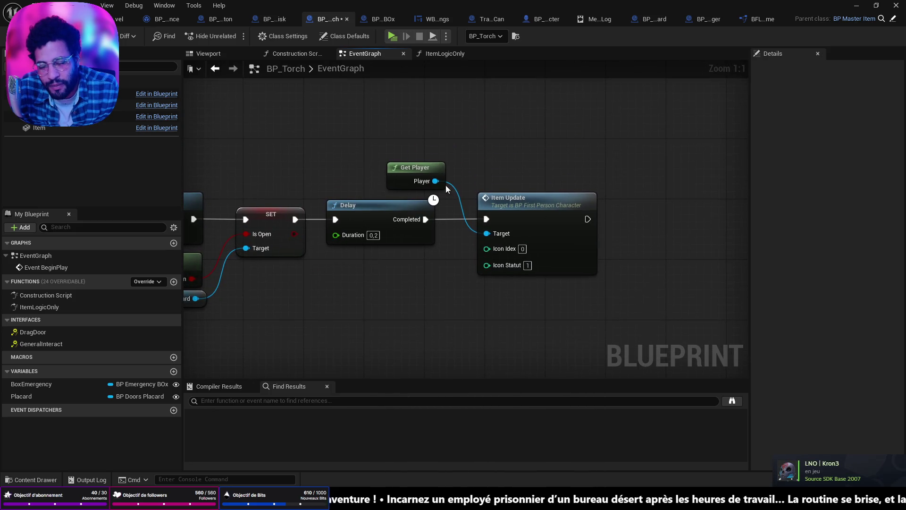
{"action": "scroll", "coordinate": [394, 244], "scroll_direction": "down", "scroll_amount": 2}
{"action": "left_click_drag", "start_coordinate": [394, 244], "coordinate": [589, 261]}
{"action": "scroll", "coordinate": [589, 261], "scroll_direction": "down", "scroll_amount": 9}
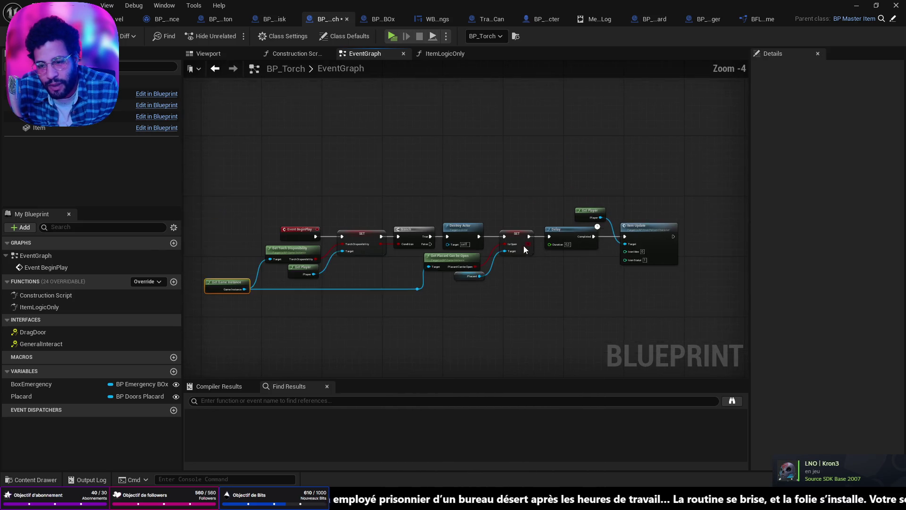
{"action": "left_click", "coordinate": [442, 56]}
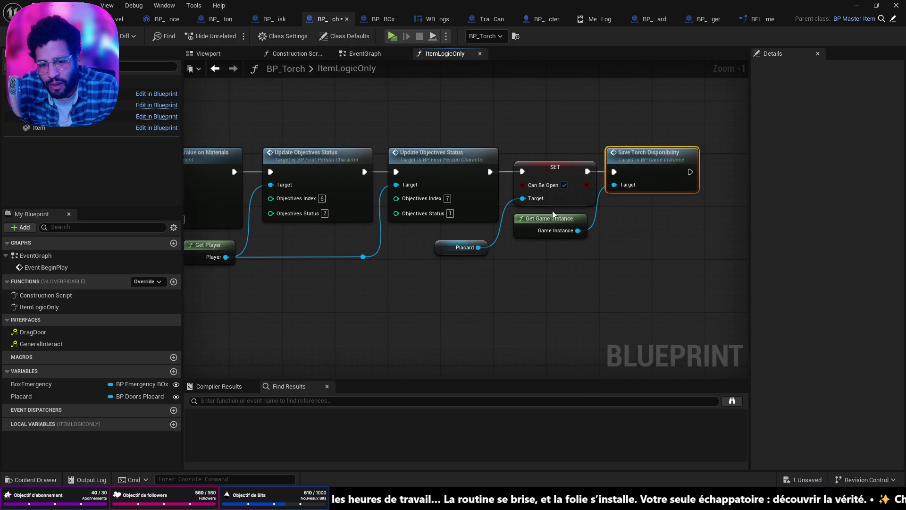
{"action": "double_click", "coordinate": [663, 155]}
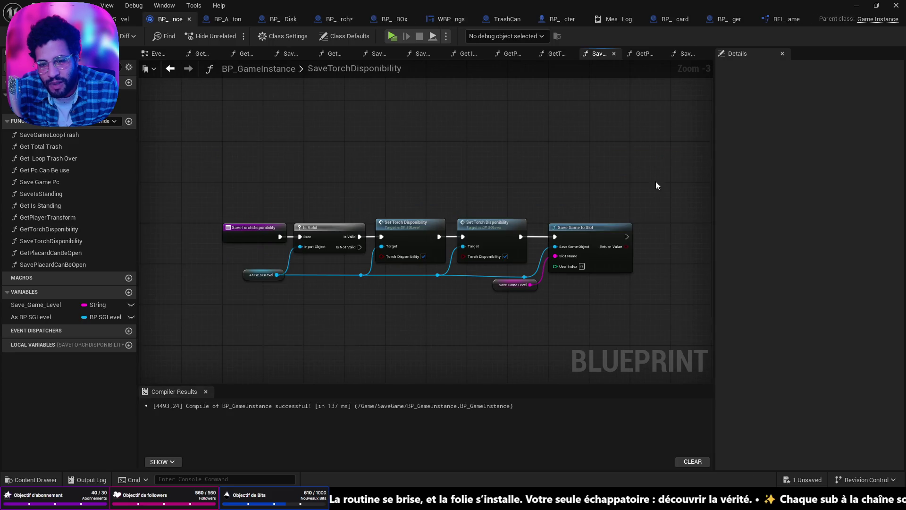
- Delete the duplicate Set Torch Disponibility node and a misplaced Save Placard Can be Open call
{"action": "scroll", "coordinate": [601, 284], "scroll_direction": "up", "scroll_amount": 3}
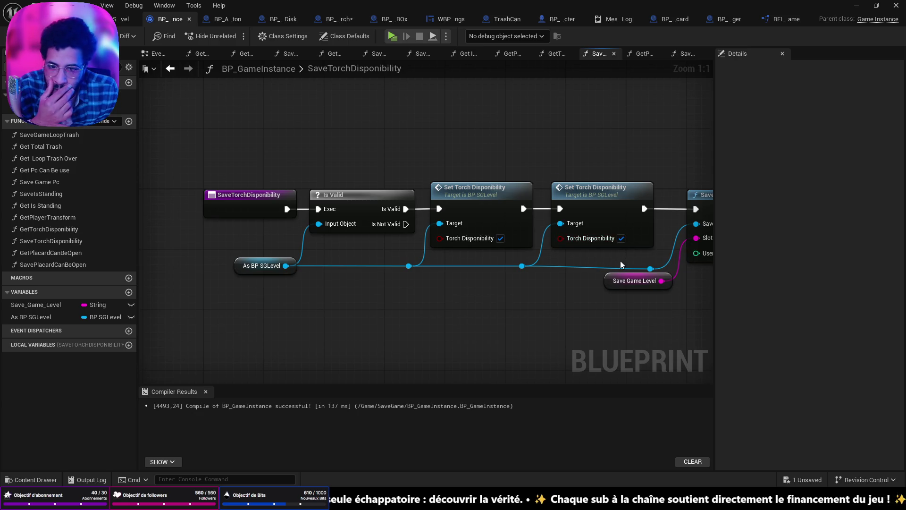
{"action": "left_click", "coordinate": [603, 195]}
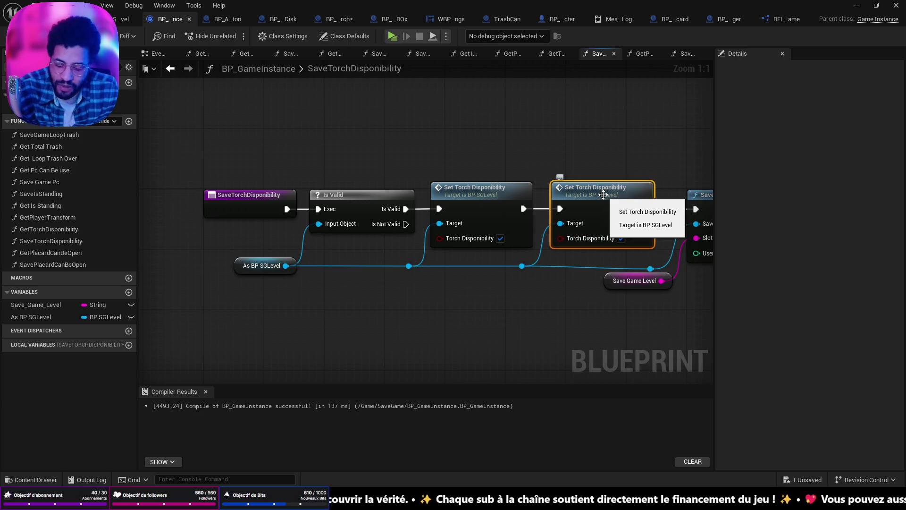
{"action": "key", "text": "Delete"}
{"action": "left_click_drag", "start_coordinate": [52, 262], "coordinate": [510, 161]}
{"action": "left_click", "coordinate": [550, 186]}
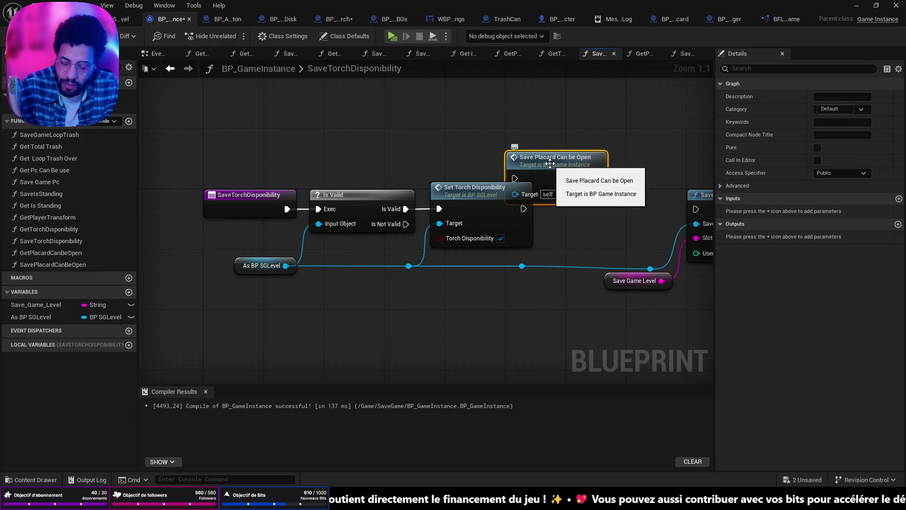
{"action": "key", "text": "Delete"}
- Add Set Placard Can be Open = true after Set Torch Disponibility, then save all blueprints
{"action": "left_click_drag", "start_coordinate": [522, 266], "coordinate": [563, 251]}
{"action": "type", "text": "sq"}
{"action": "key", "text": "BackSpace"}
{"action": "key", "text": "BackSpace"}
{"action": "key", "text": "BackSpace"}
{"action": "type", "text": "et pla"}
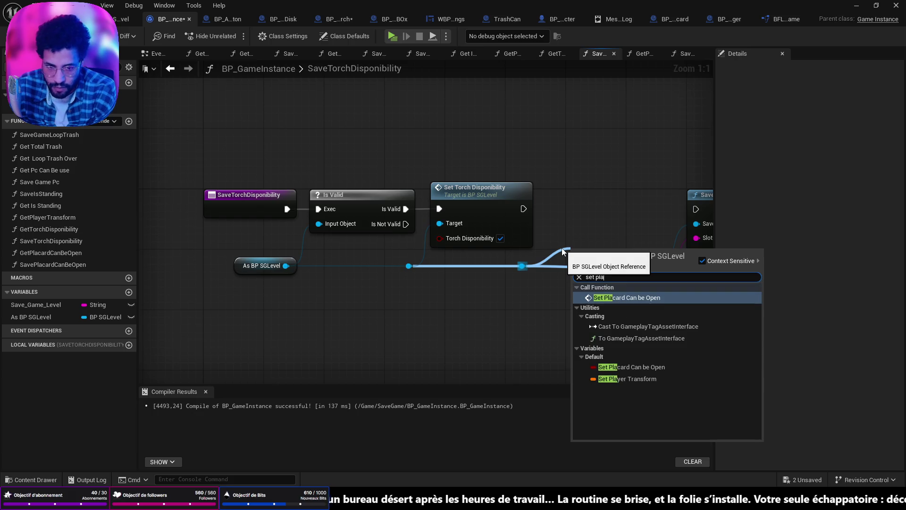
{"action": "left_click", "coordinate": [618, 298]}
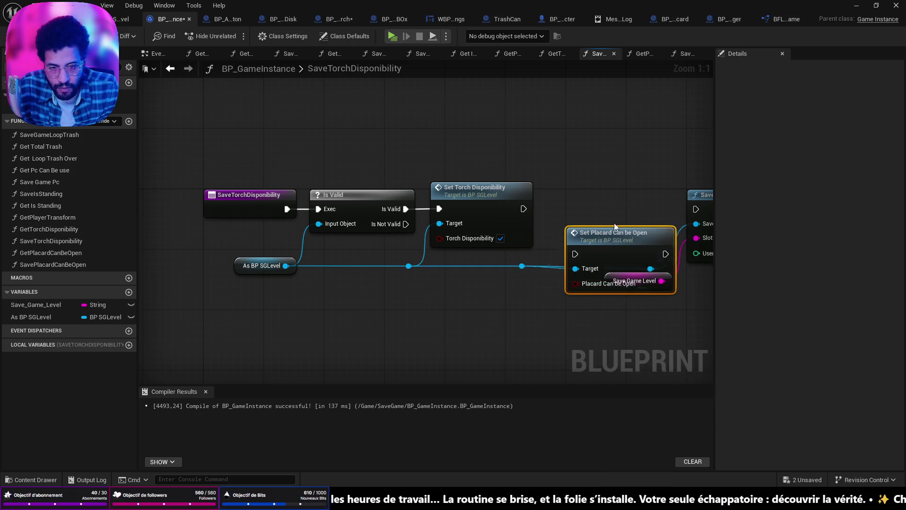
{"action": "left_click_drag", "start_coordinate": [524, 209], "coordinate": [560, 209]}
{"action": "left_click_drag", "start_coordinate": [651, 208], "coordinate": [696, 209]}
{"action": "left_click", "coordinate": [627, 238]}
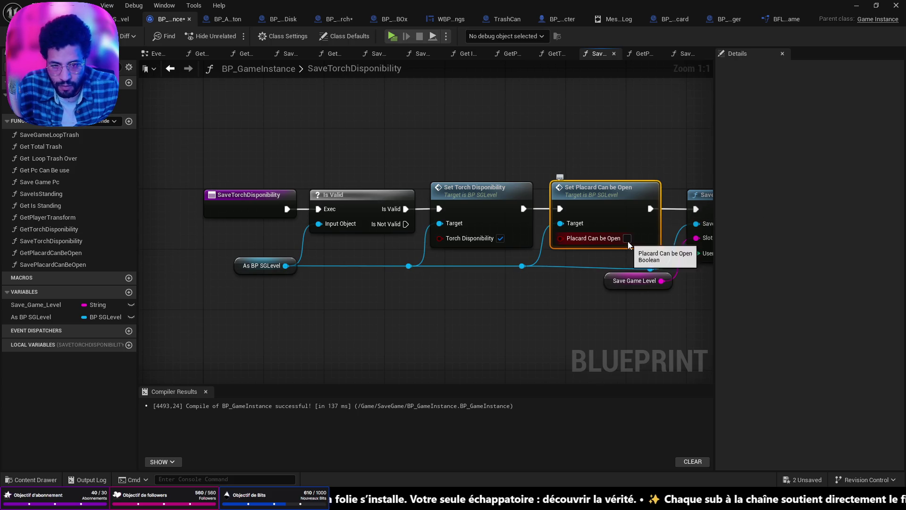
{"action": "key", "text": "ctrl+shift+s"}
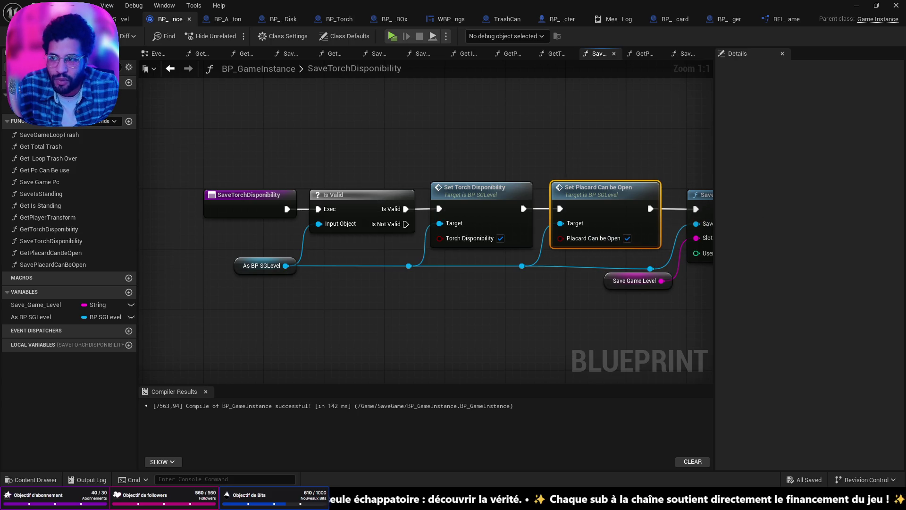
{"action": "key", "text": "ctrl+Tab"}
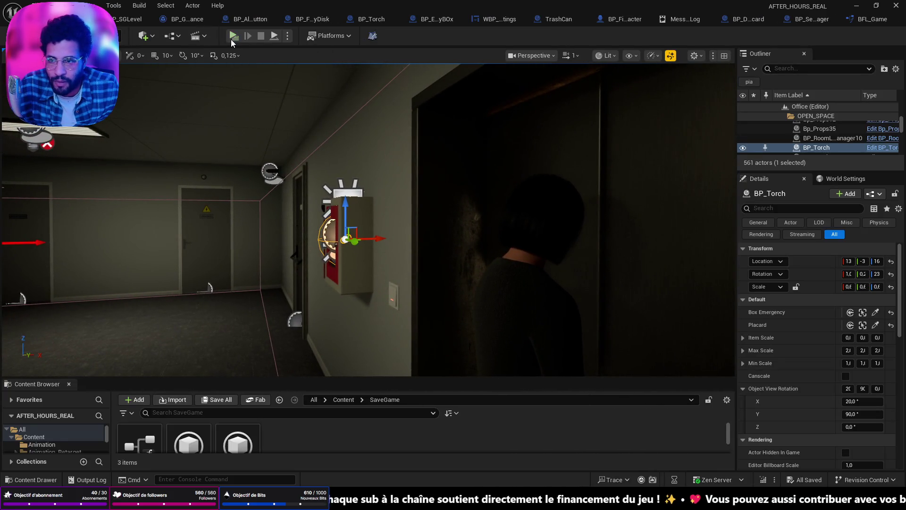
- Test-play until the door demands a light source, stop, and select main.sav in SaveGames
{"action": "left_click", "coordinate": [231, 37]}
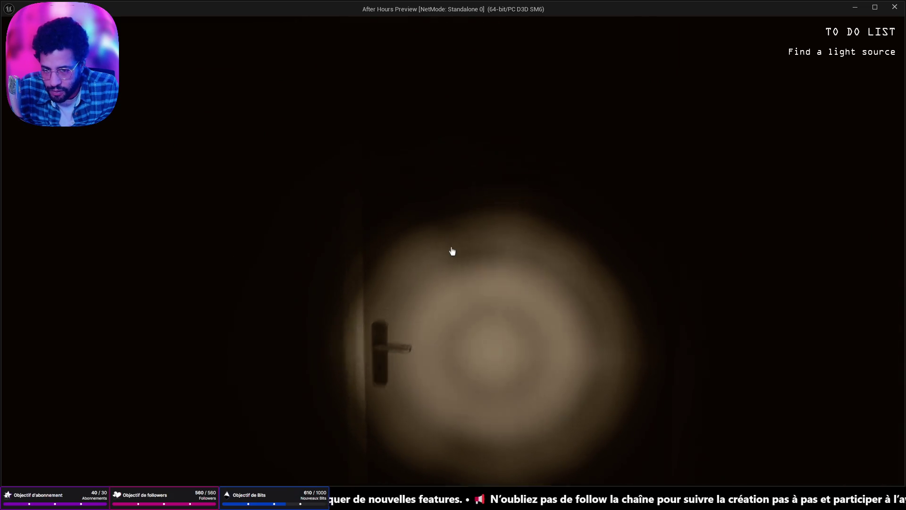
{"action": "left_click", "coordinate": [451, 251]}
{"action": "key", "text": "Escape"}
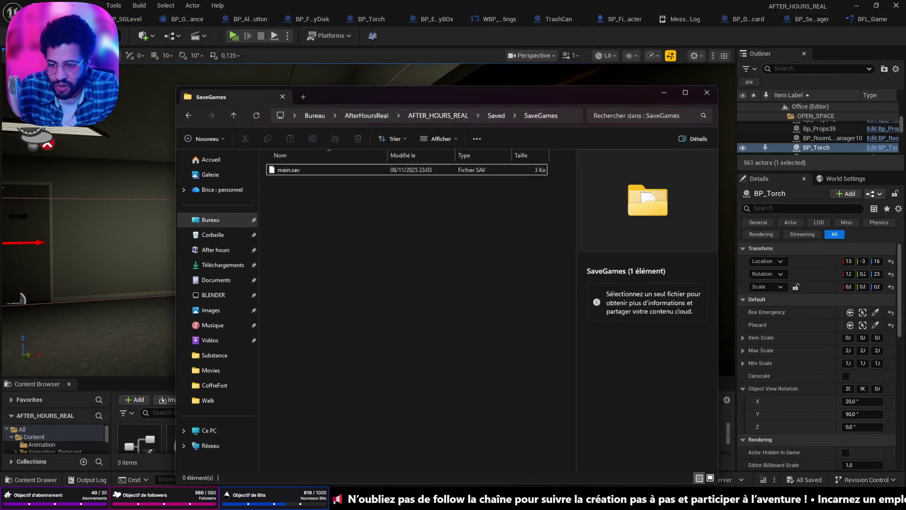
{"action": "left_click_drag", "start_coordinate": [404, 232], "coordinate": [291, 171]}
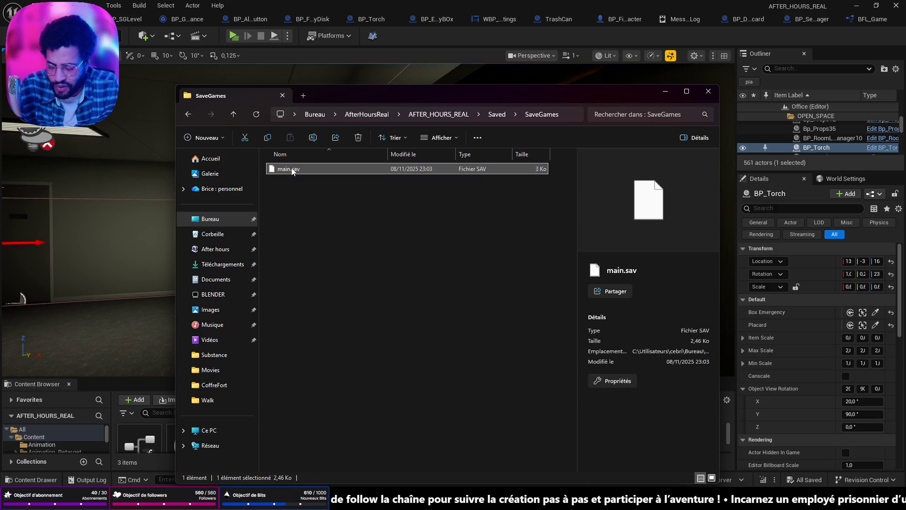
- Browse to AFTER_HOURS_REAL > Saved > SaveGames, delete main.sav, and minimize Explorer
{"action": "key", "text": "BackSpace"}
{"action": "left_click", "coordinate": [232, 116]}
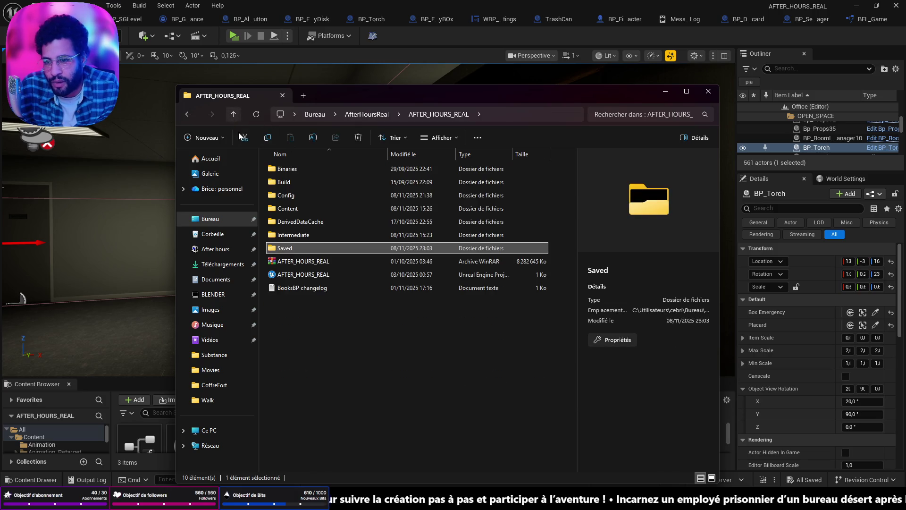
{"action": "double_click", "coordinate": [310, 245]}
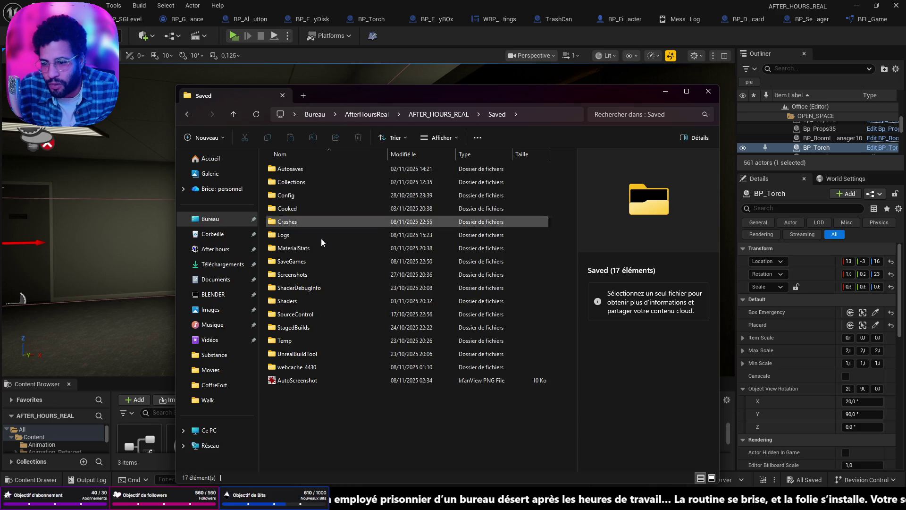
{"action": "double_click", "coordinate": [307, 261]}
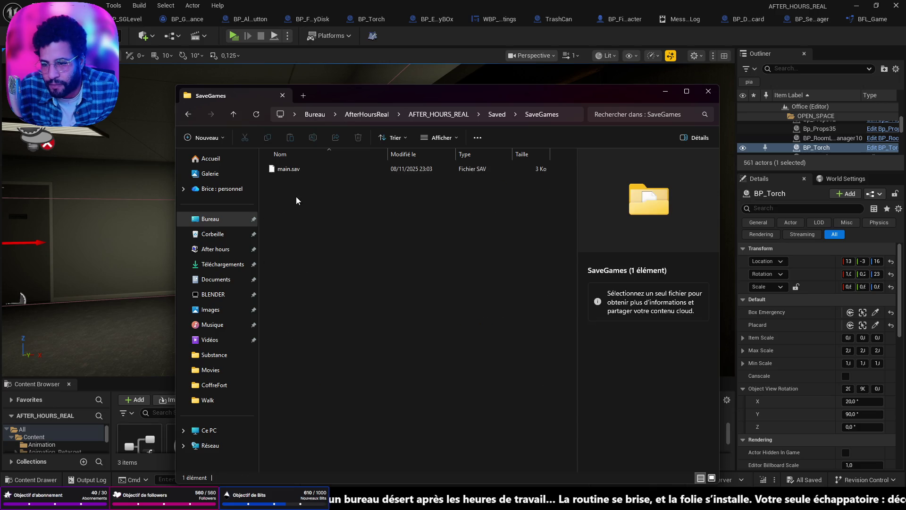
{"action": "left_click", "coordinate": [295, 171]}
{"action": "right_click", "coordinate": [295, 171]}
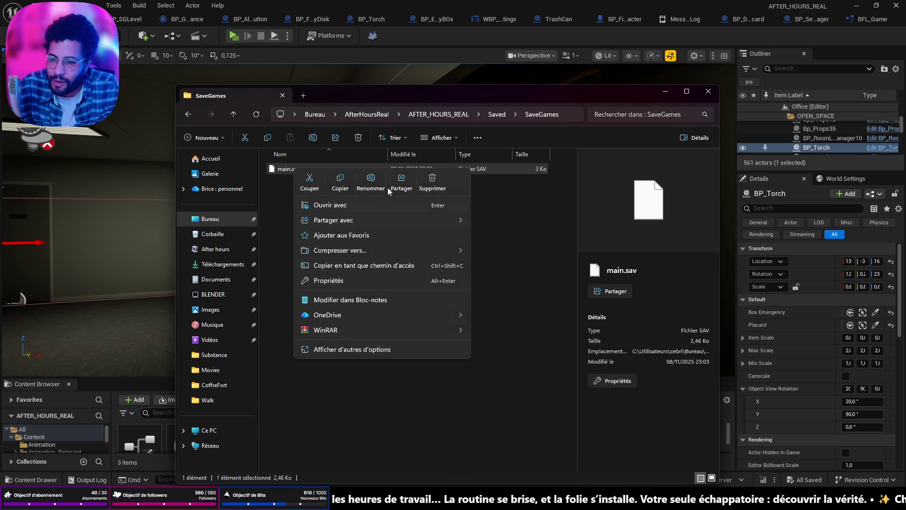
{"action": "left_click", "coordinate": [423, 180]}
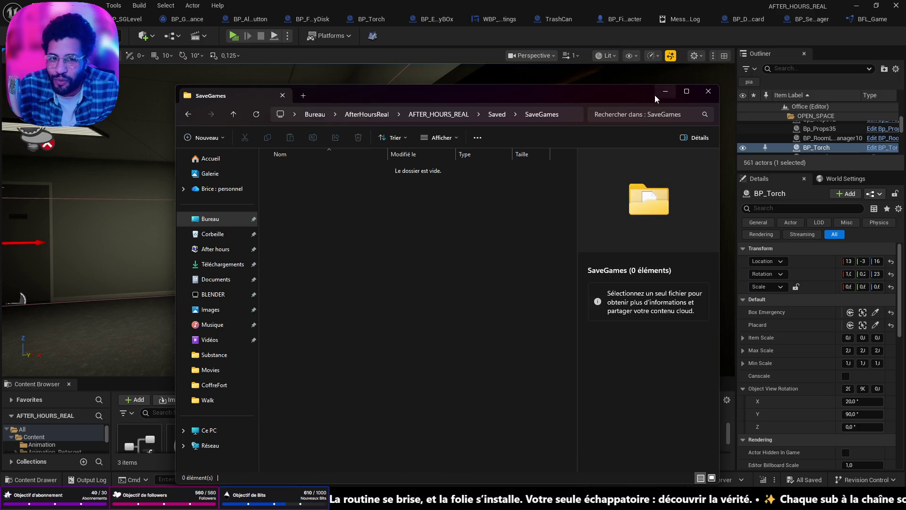
{"action": "left_click", "coordinate": [656, 94]}
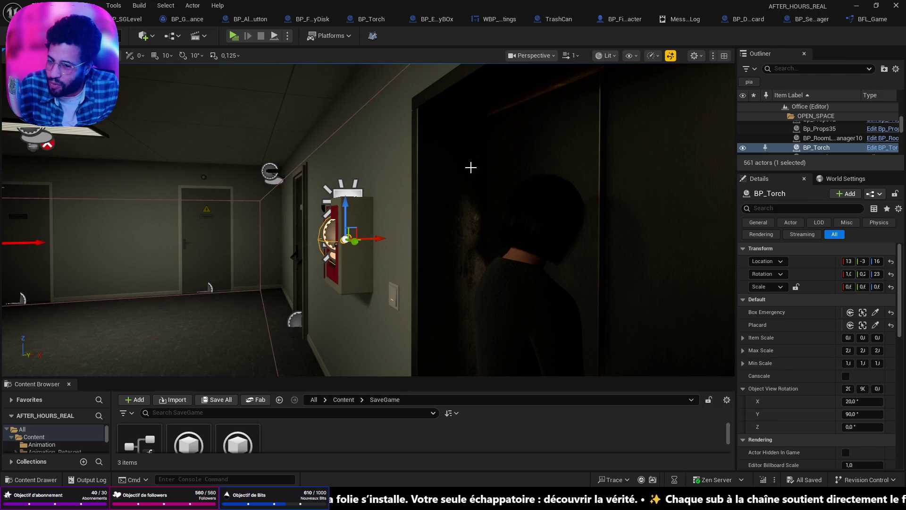
- Fly the viewport into the elevator and use Play From Here on its floor
{"action": "mouse_move", "coordinate": [501, 216]}
{"action": "left_mouse_down"}
{"action": "mouse_move", "coordinate": [462, 222]}
{"action": "mouse_move", "coordinate": [455, 174]}
{"action": "left_mouse_up"}
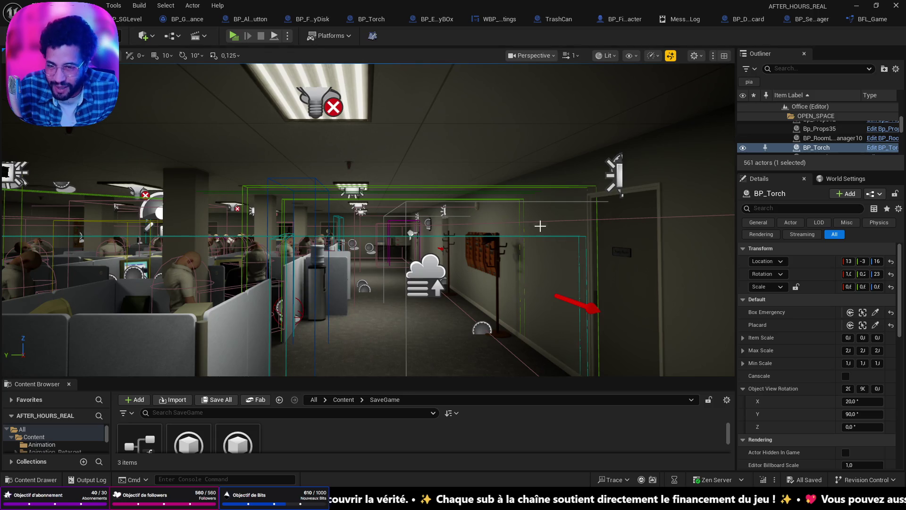
{"action": "key", "text": "f"}
{"action": "left_click_drag", "start_coordinate": [358, 253], "coordinate": [287, 245]}
{"action": "key", "text": "f"}
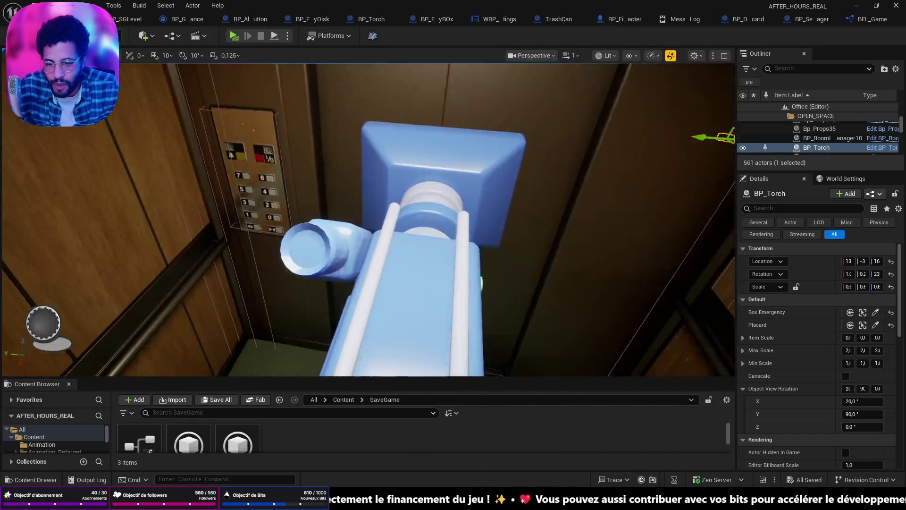
{"action": "left_click_drag", "start_coordinate": [364, 289], "coordinate": [364, 290]}
{"action": "right_click", "coordinate": [364, 289]}
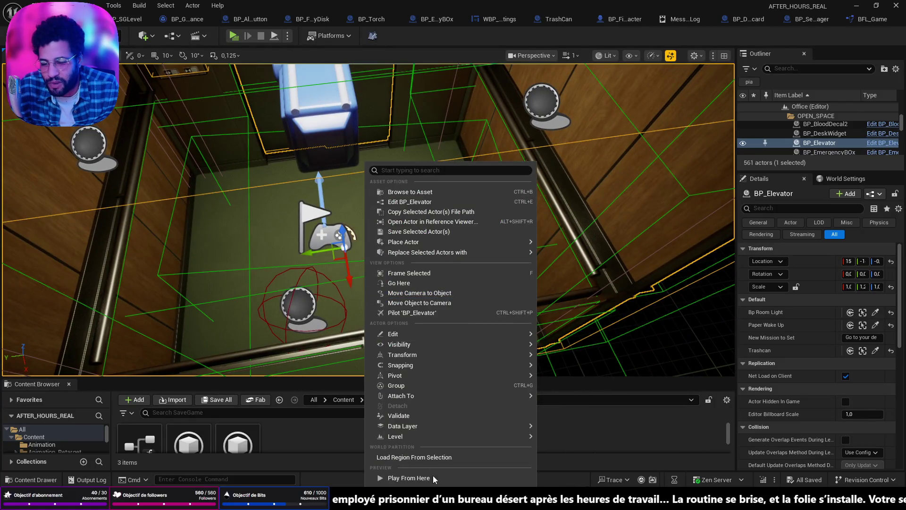
{"action": "left_click", "coordinate": [434, 472]}
{"action": "left_click", "coordinate": [415, 267]}
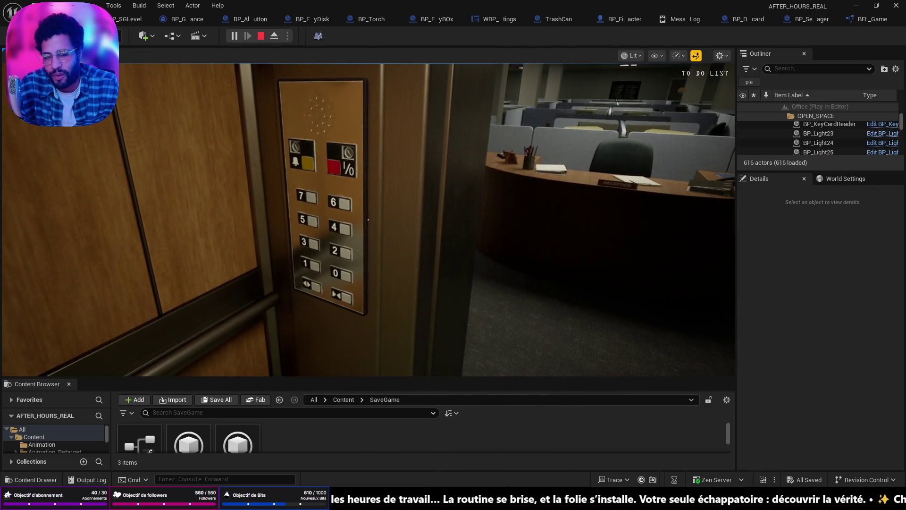
- Walk to the cubicle desk, toss the paper ball into the trash, then end the session
{"action": "key", "text": "w"}
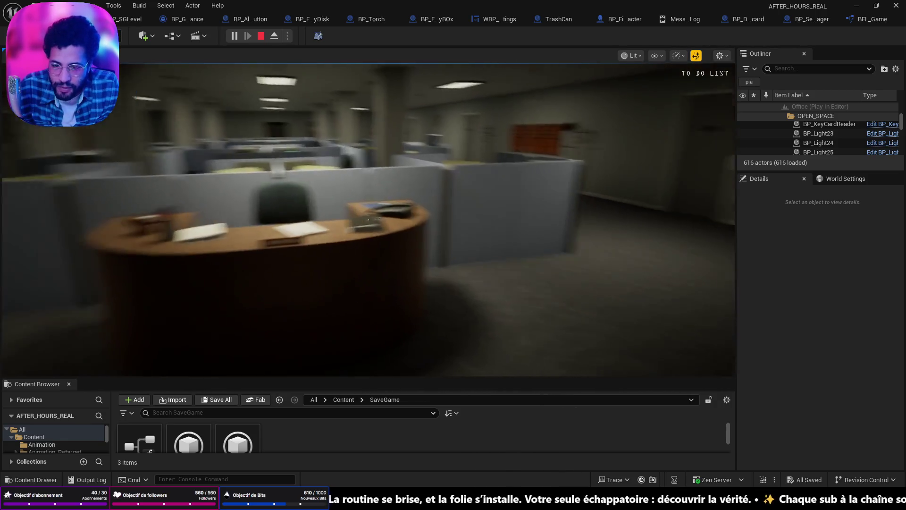
{"action": "key", "text": "w"}
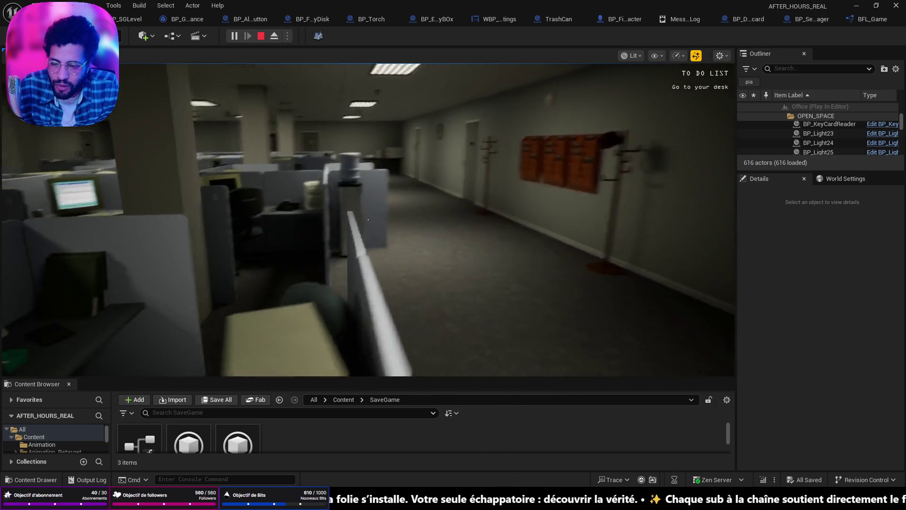
{"action": "key", "text": "w"}
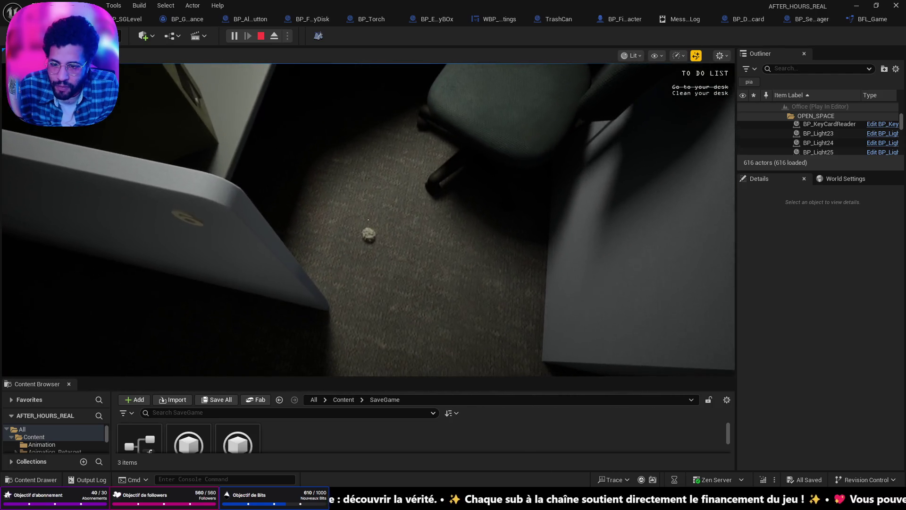
{"action": "left_click", "coordinate": [368, 220]}
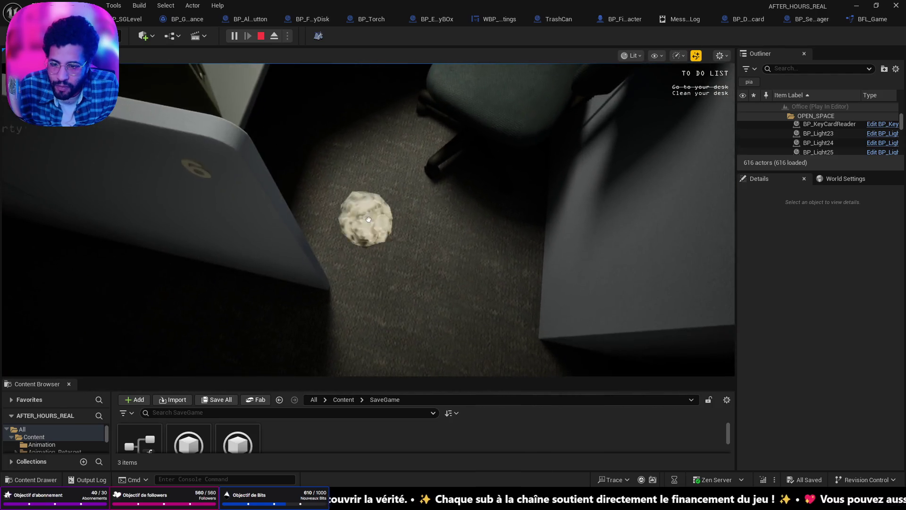
{"action": "left_click", "coordinate": [368, 219]}
{"action": "left_click", "coordinate": [368, 219]}
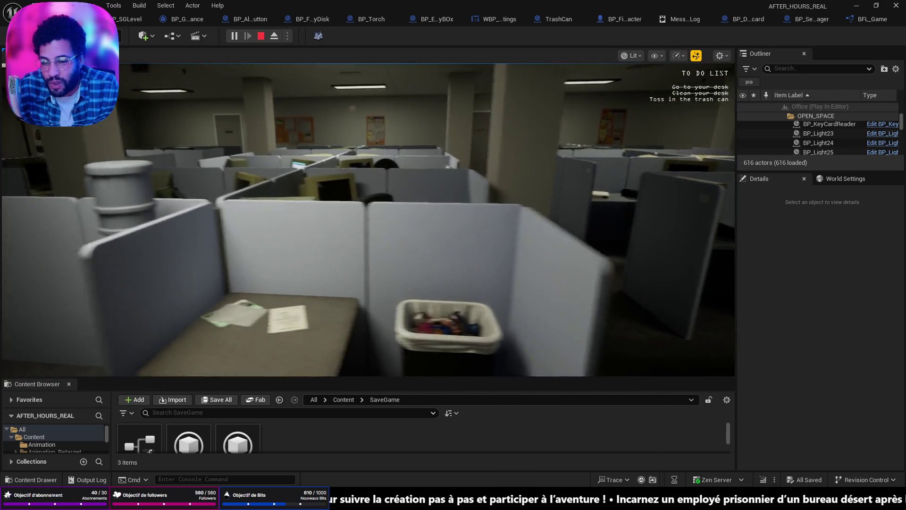
{"action": "key", "text": "e"}
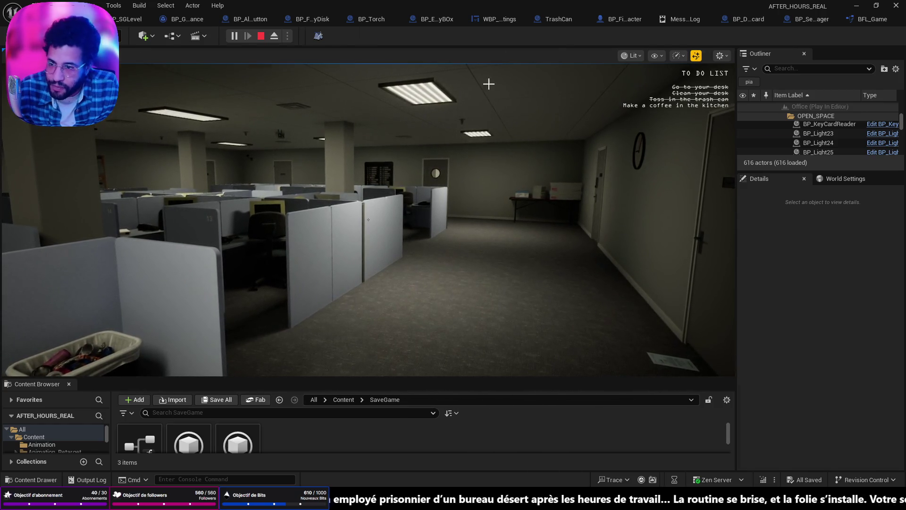
{"action": "key", "text": "Escape"}
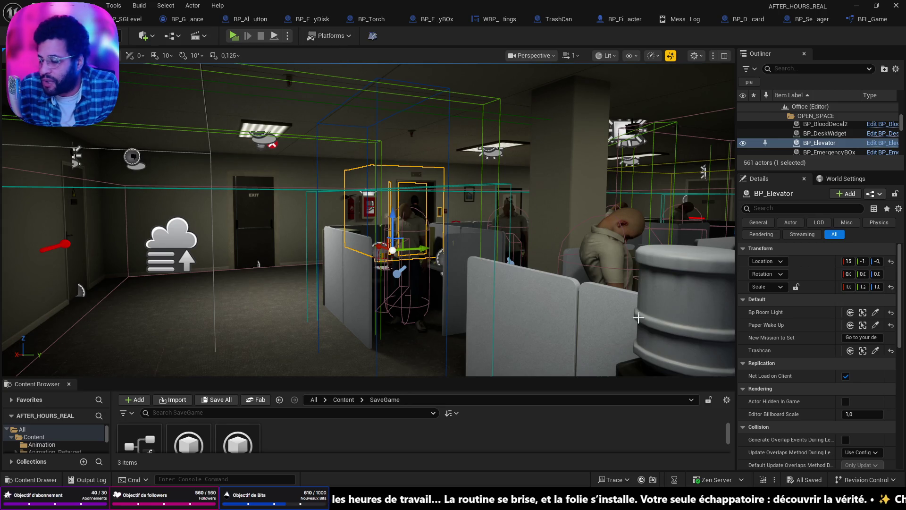
- Launch the standalone preview, print from the desk computer, and walk toward the EXIT door
{"action": "left_click", "coordinate": [234, 39]}
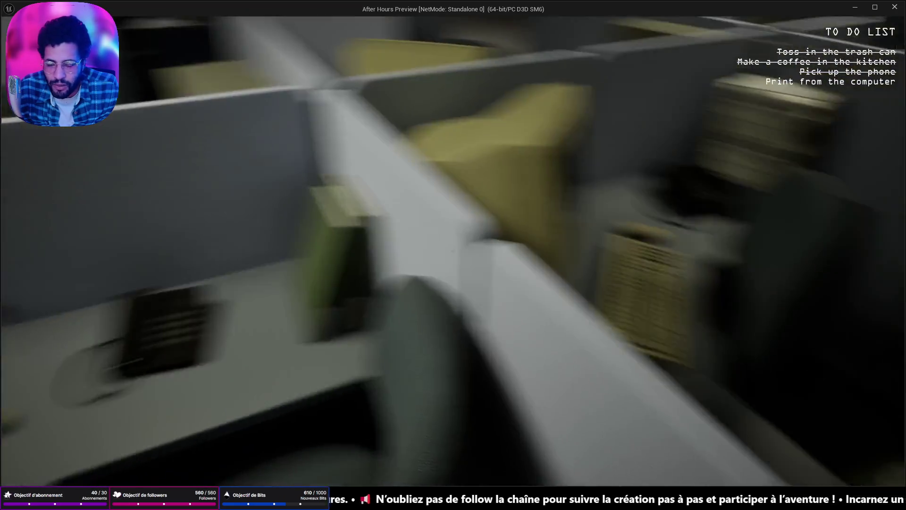
{"action": "key", "text": "e"}
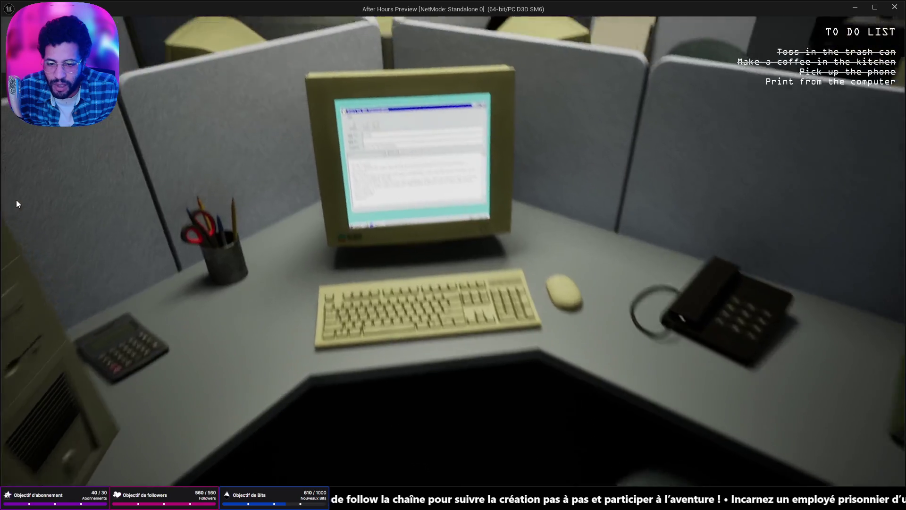
{"action": "key", "text": "q"}
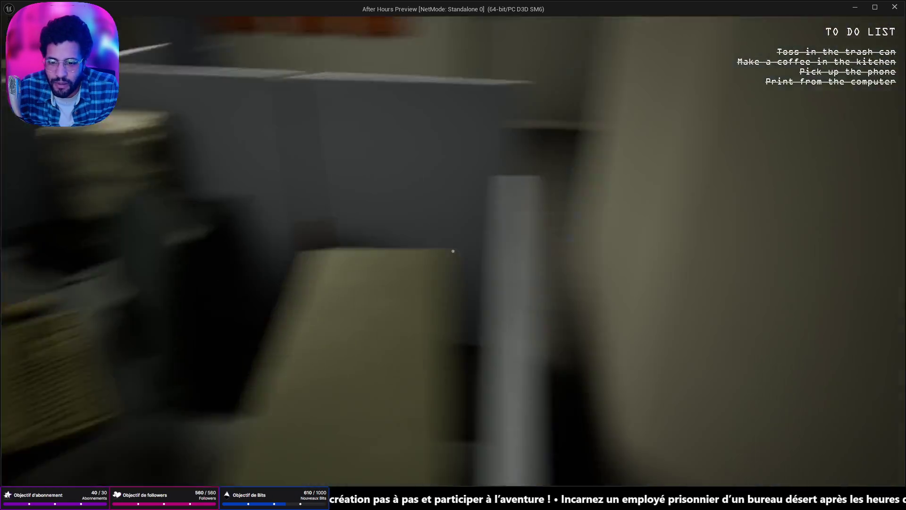
{"action": "key", "text": "w"}
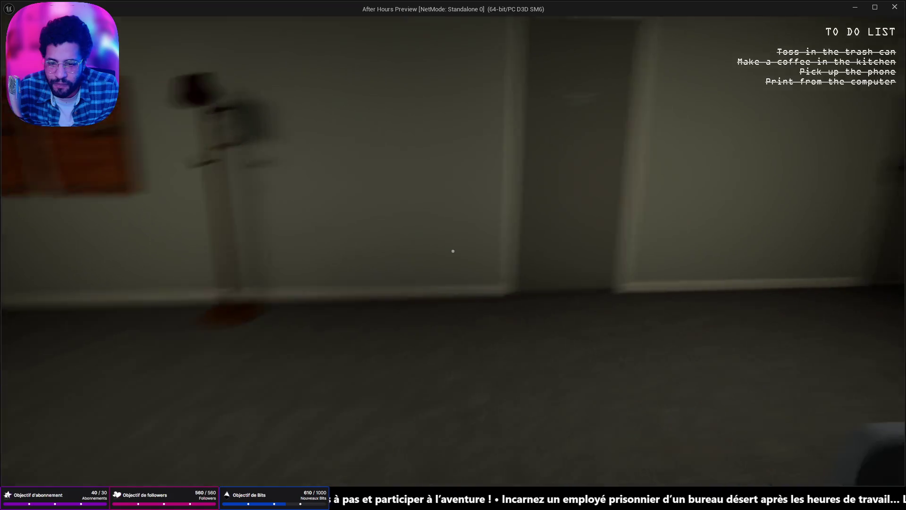
{"action": "key", "text": "w"}
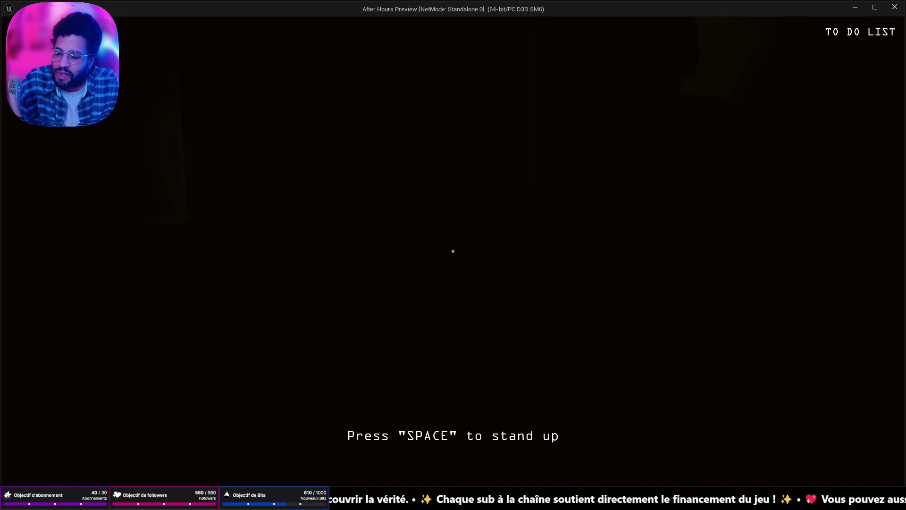
- Stand up with Space, grab the flashlight from the cabinet, turn it on with F, and quit
{"action": "key", "text": "space"}
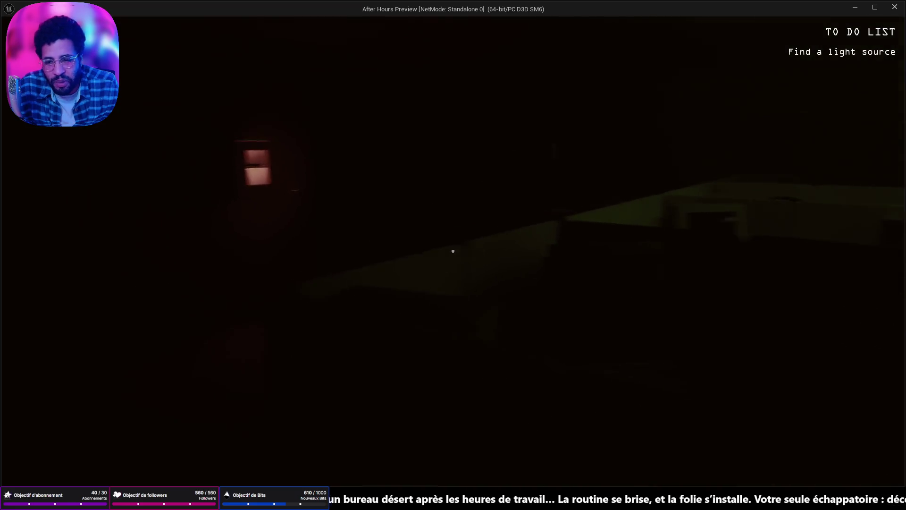
{"action": "key", "text": "w"}
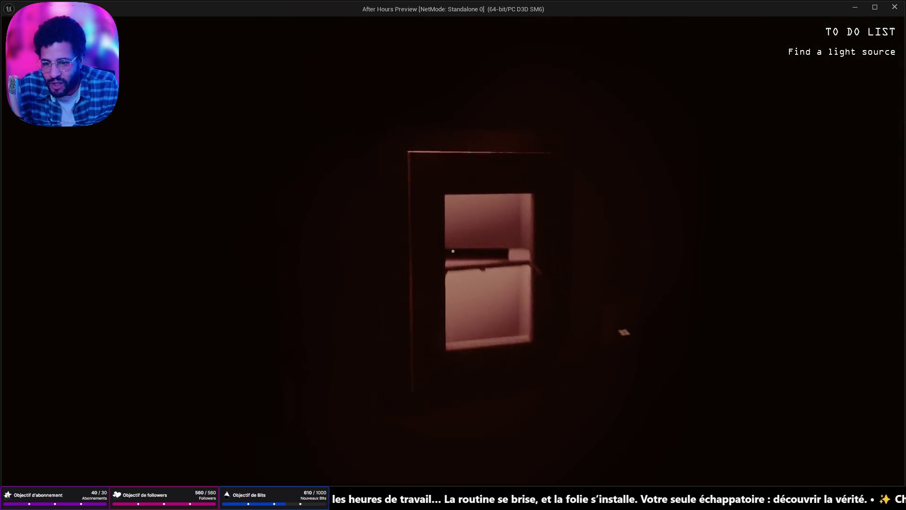
{"action": "left_click", "coordinate": [452, 251]}
{"action": "left_click", "coordinate": [453, 251]}
{"action": "left_click", "coordinate": [453, 250]}
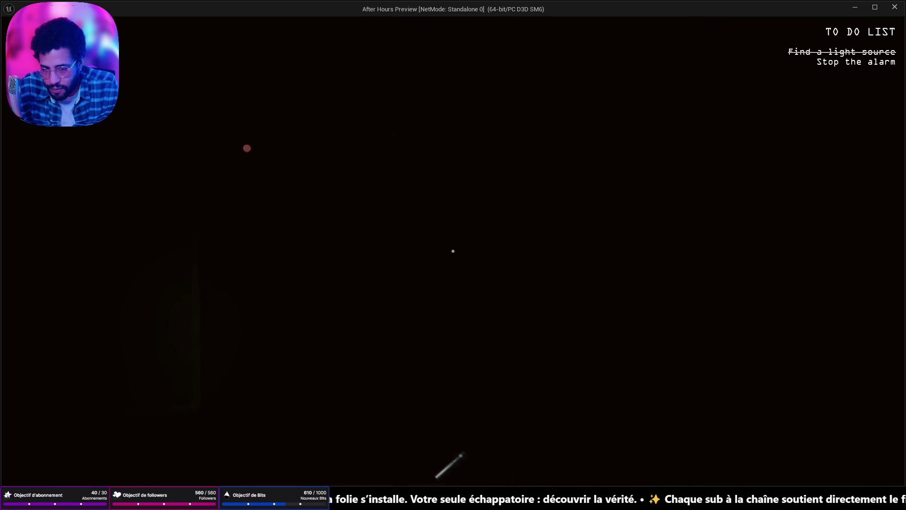
{"action": "key", "text": "f"}
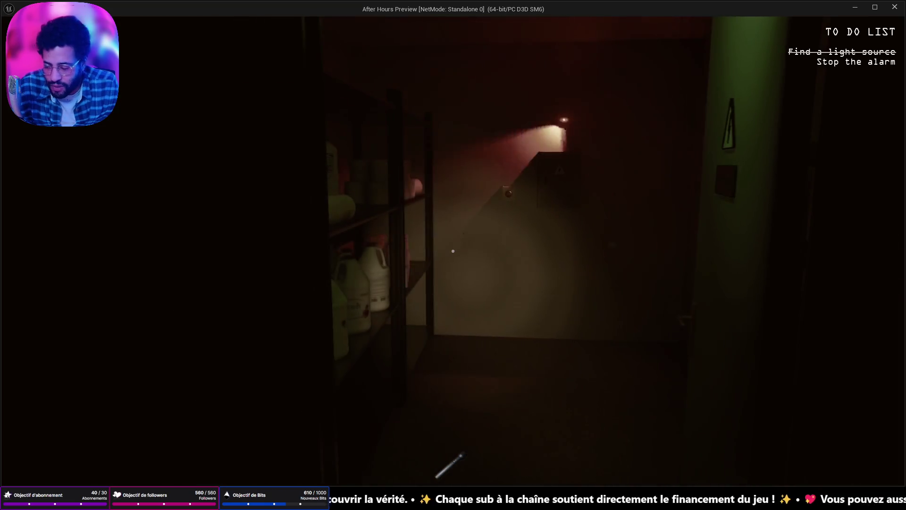
{"action": "key", "text": "alt+Tab"}
{"action": "key", "text": "Escape"}
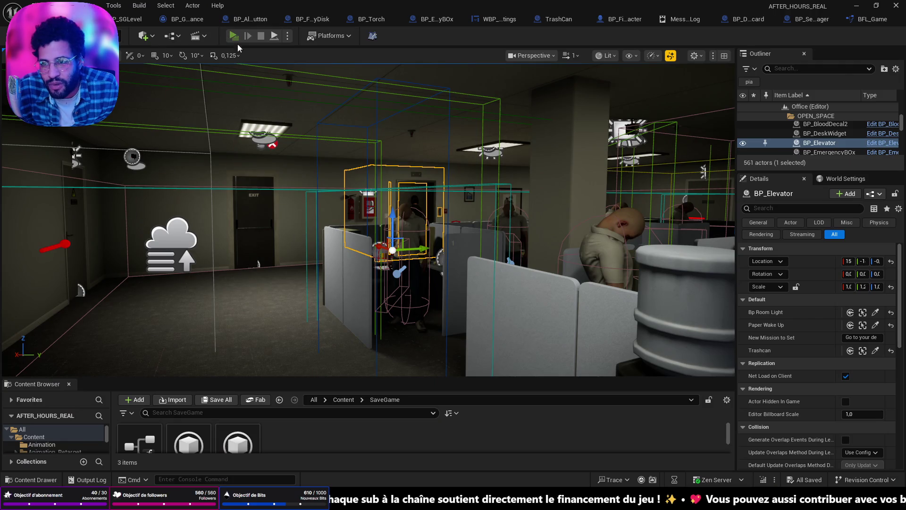
- Relaunch the preview, try the Maintenance door, close it, then view BFL_Game's GetGameInstance graph
{"action": "left_click", "coordinate": [233, 40]}
{"action": "left_click", "coordinate": [485, 239]}
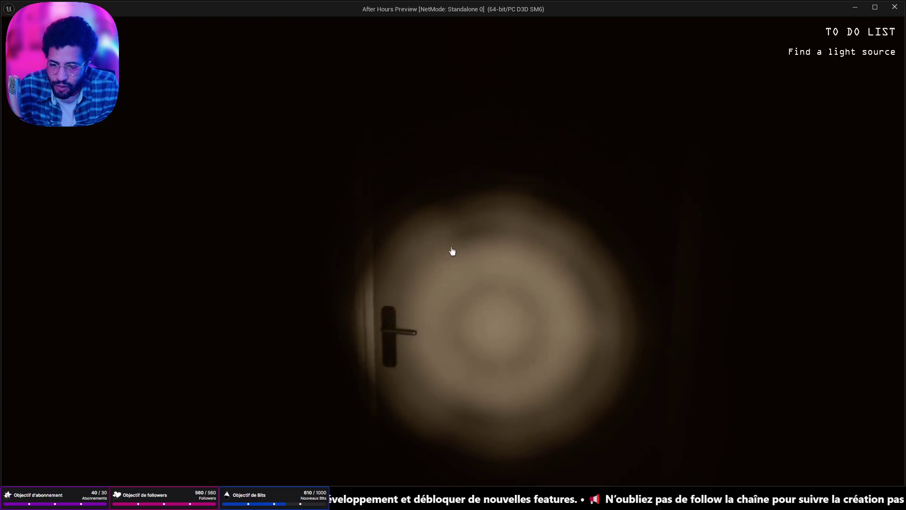
{"action": "left_click", "coordinate": [452, 251]}
{"action": "key", "text": "Escape"}
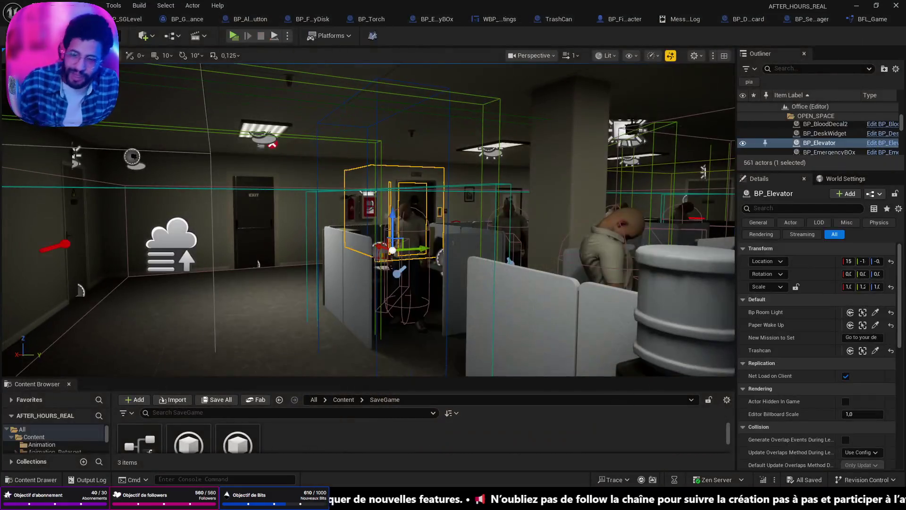
{"action": "left_click", "coordinate": [821, 21]}
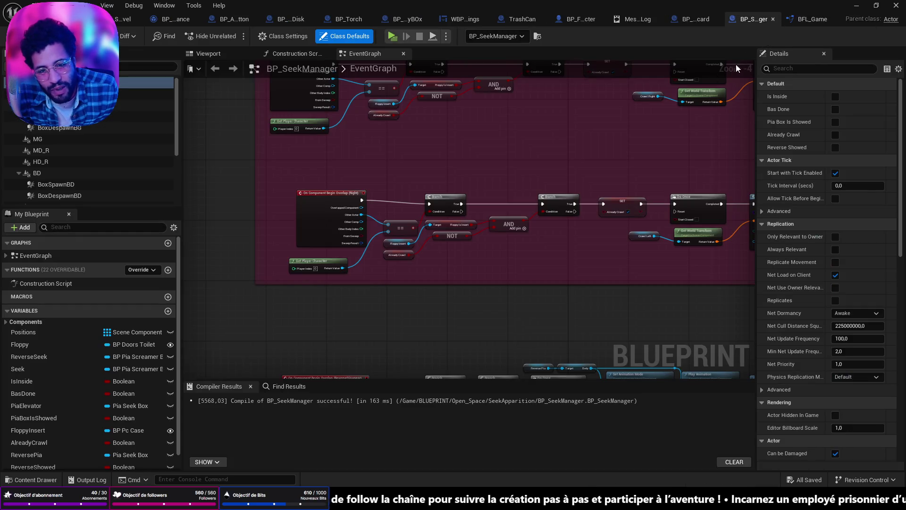
{"action": "left_click", "coordinate": [820, 21]}
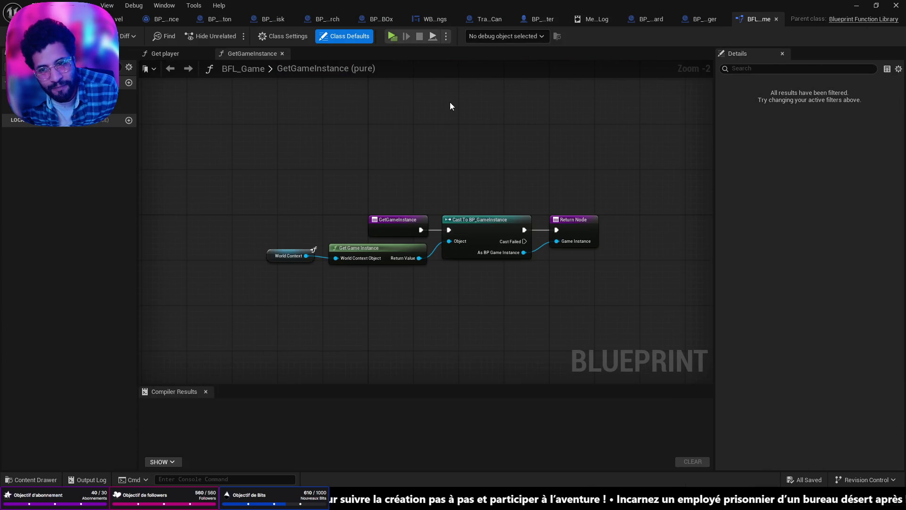
{"action": "left_click", "coordinate": [711, 21]}
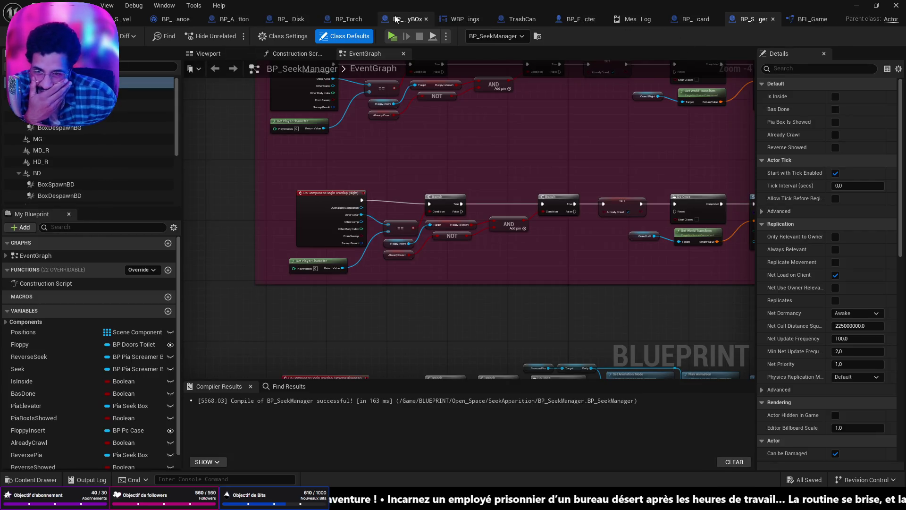
{"action": "left_click", "coordinate": [395, 19]}
{"action": "left_click", "coordinate": [336, 21]}
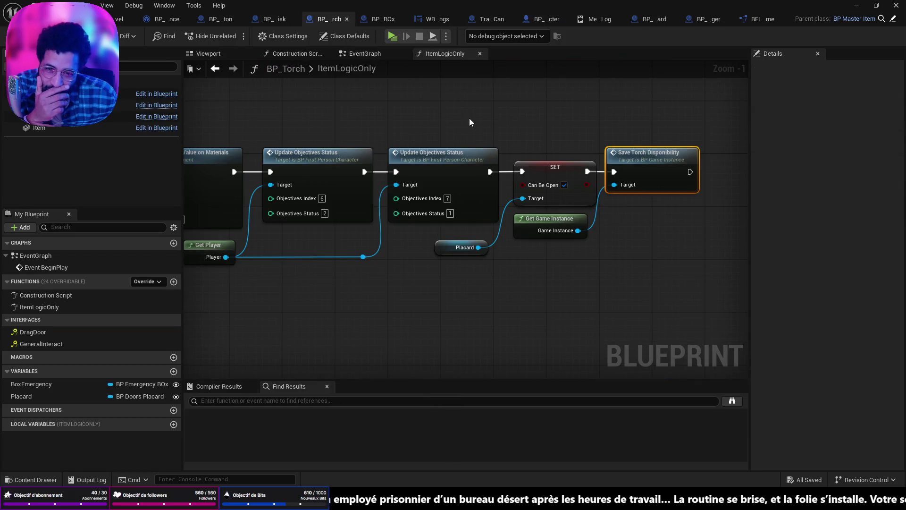
{"action": "mouse_move", "coordinate": [648, 186]}
{"action": "left_mouse_down"}
{"action": "mouse_move", "coordinate": [686, 227]}
{"action": "mouse_move", "coordinate": [746, 238]}
{"action": "mouse_move", "coordinate": [622, 226]}
{"action": "left_mouse_up"}
{"action": "scroll", "coordinate": [707, 236], "scroll_direction": "down", "scroll_amount": 4}
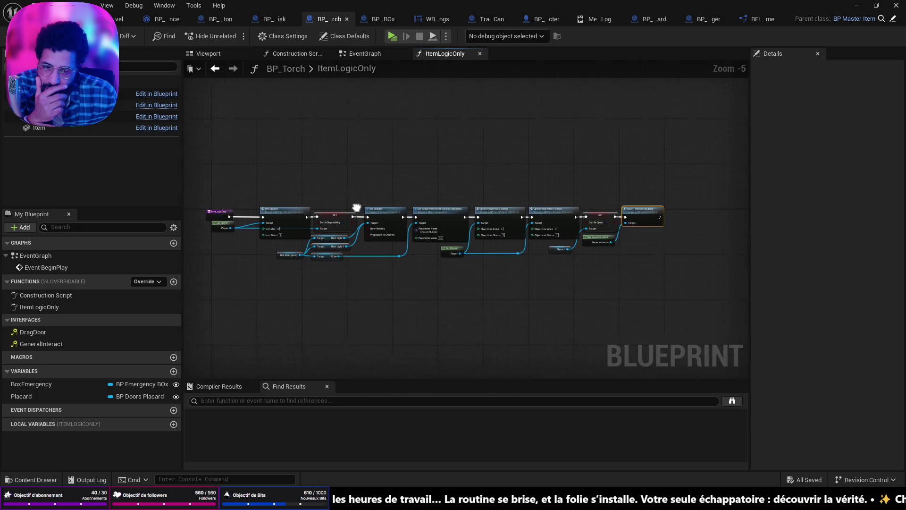
{"action": "left_click", "coordinate": [364, 53]}
{"action": "scroll", "coordinate": [563, 208], "scroll_direction": "up", "scroll_amount": 7}
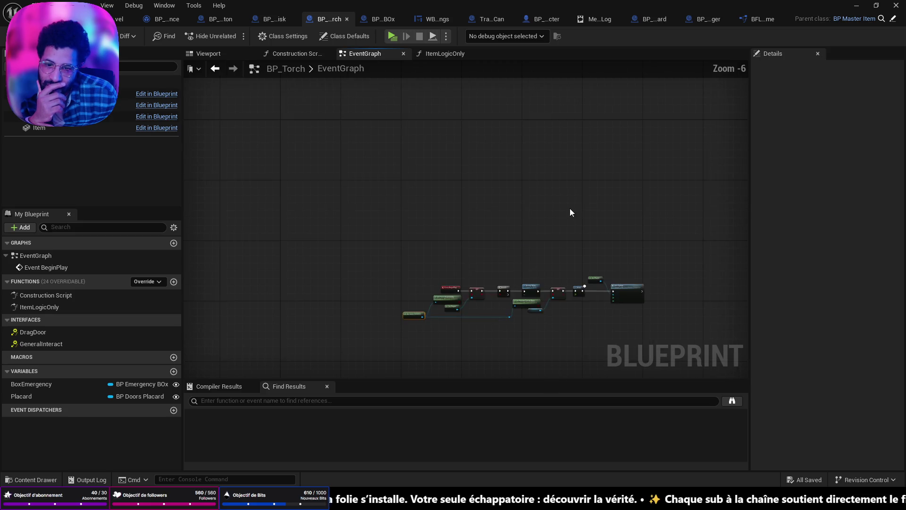
{"action": "scroll", "coordinate": [562, 209], "scroll_direction": "up", "scroll_amount": 3}
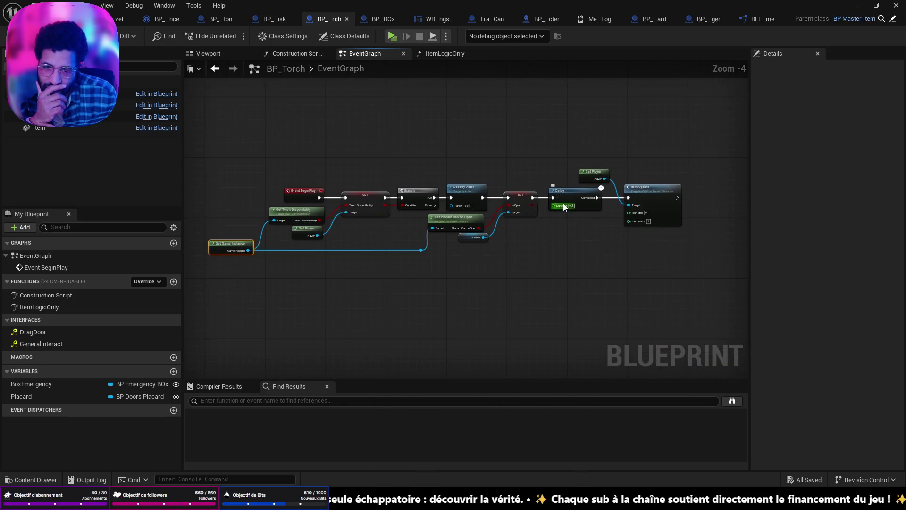
{"action": "left_click_drag", "start_coordinate": [561, 209], "coordinate": [670, 211]}
{"action": "left_click_drag", "start_coordinate": [743, 200], "coordinate": [742, 197]}
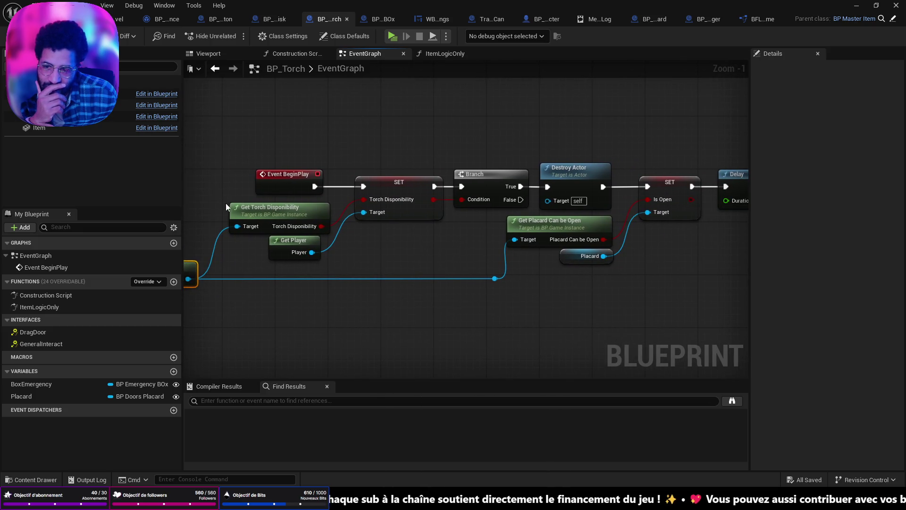
{"action": "left_click_drag", "start_coordinate": [487, 266], "coordinate": [558, 264]}
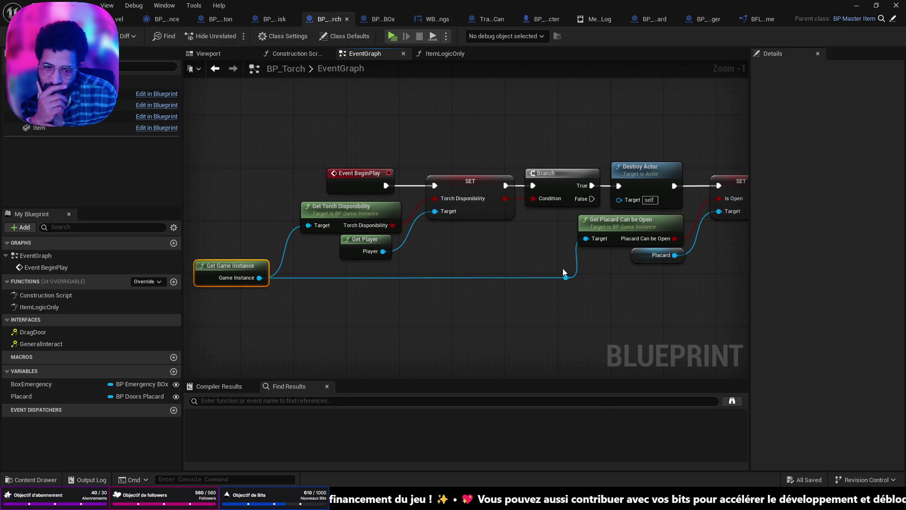
{"action": "mouse_move", "coordinate": [603, 245]}
{"action": "left_mouse_down"}
{"action": "mouse_move", "coordinate": [512, 255]}
{"action": "mouse_move", "coordinate": [544, 248]}
{"action": "left_mouse_up"}
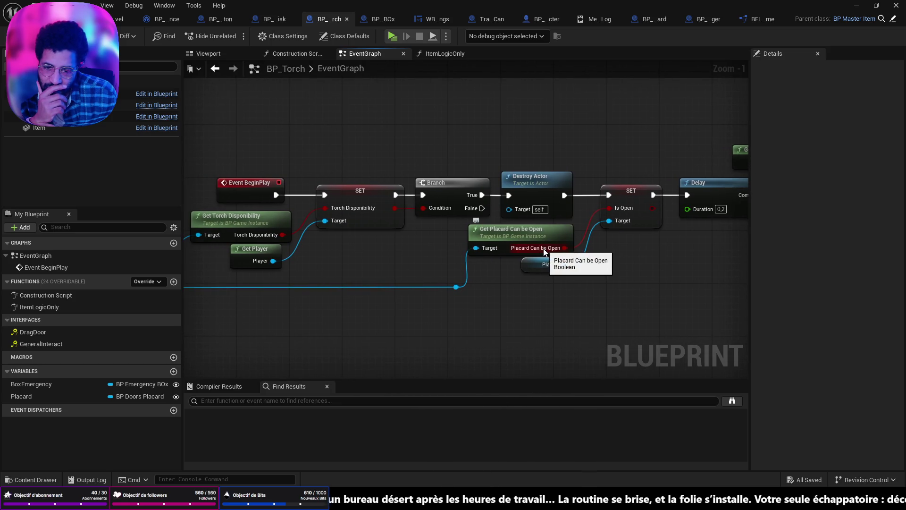
{"action": "mouse_move", "coordinate": [514, 276]}
{"action": "left_mouse_down"}
{"action": "mouse_move", "coordinate": [637, 276]}
{"action": "mouse_move", "coordinate": [548, 261]}
{"action": "left_mouse_up"}
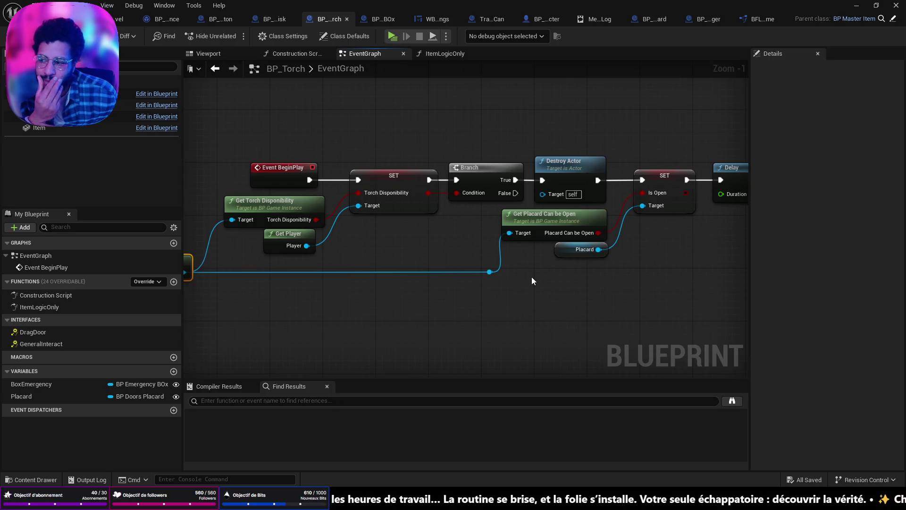
{"action": "left_click", "coordinate": [752, 19]}
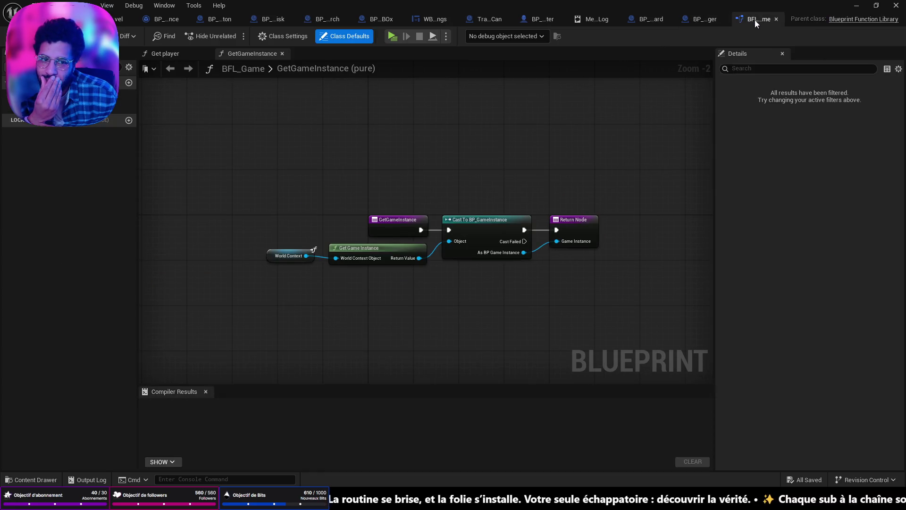
- Close the BFL_Game, BP_AlarmButton and BP_EmergencyBOx editor tabs
{"action": "left_click", "coordinate": [776, 19]}
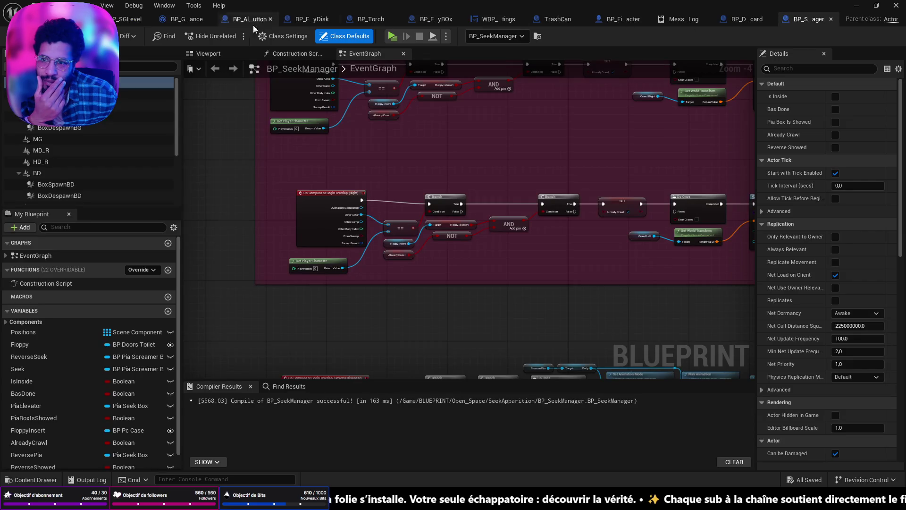
{"action": "left_click", "coordinate": [310, 24]}
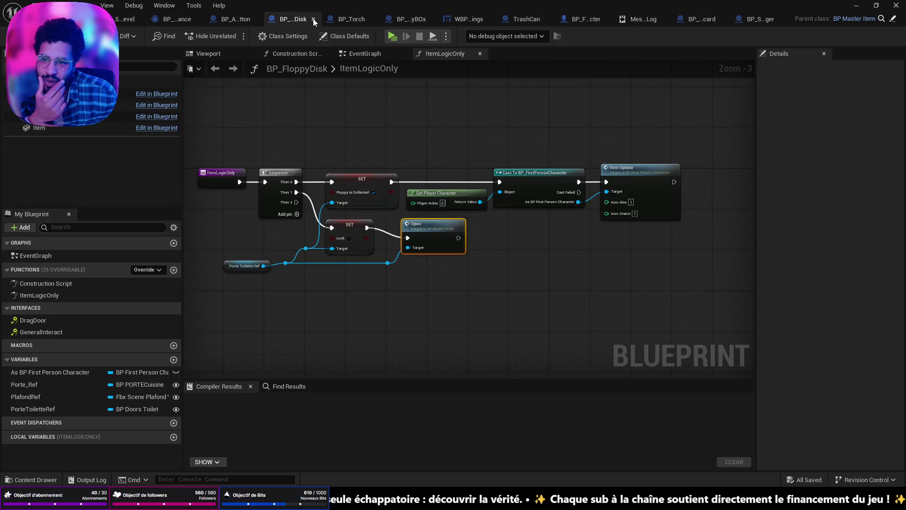
{"action": "left_click", "coordinate": [244, 21]}
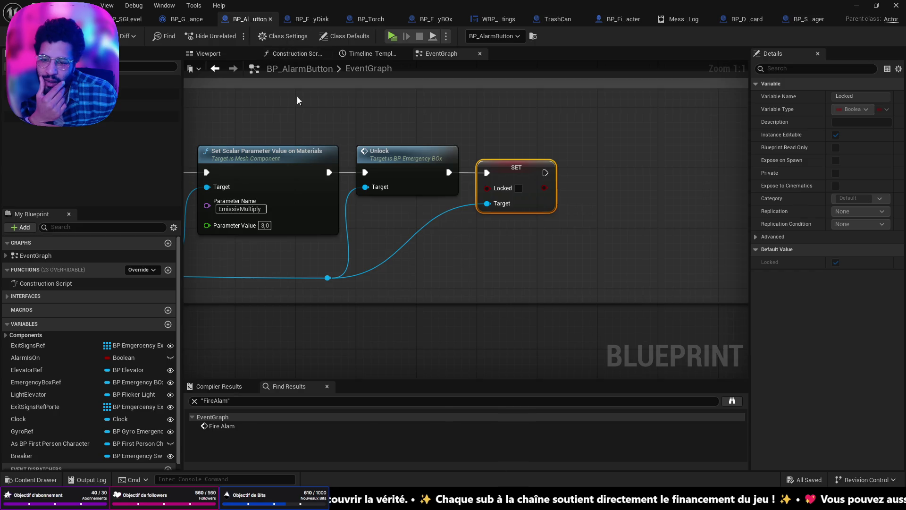
{"action": "scroll", "coordinate": [294, 88], "scroll_direction": "down", "scroll_amount": 5}
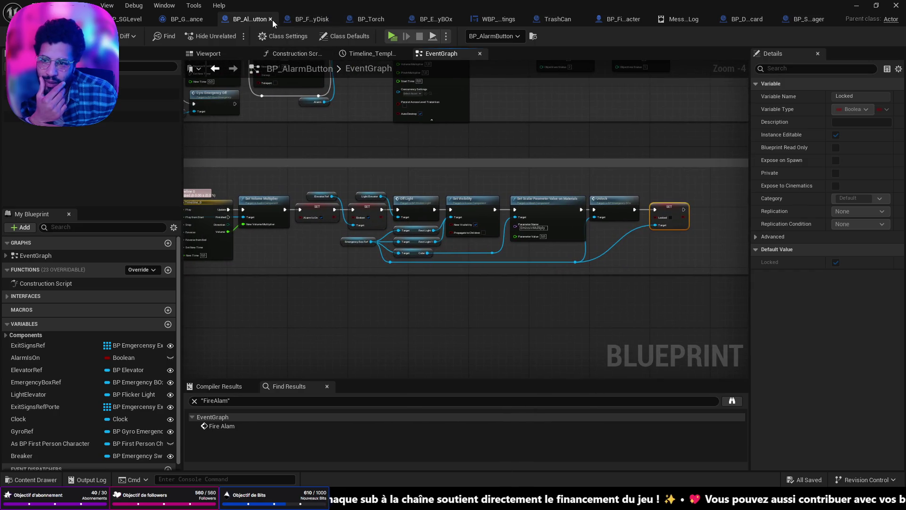
{"action": "left_click", "coordinate": [270, 20]}
{"action": "left_click", "coordinate": [265, 22]}
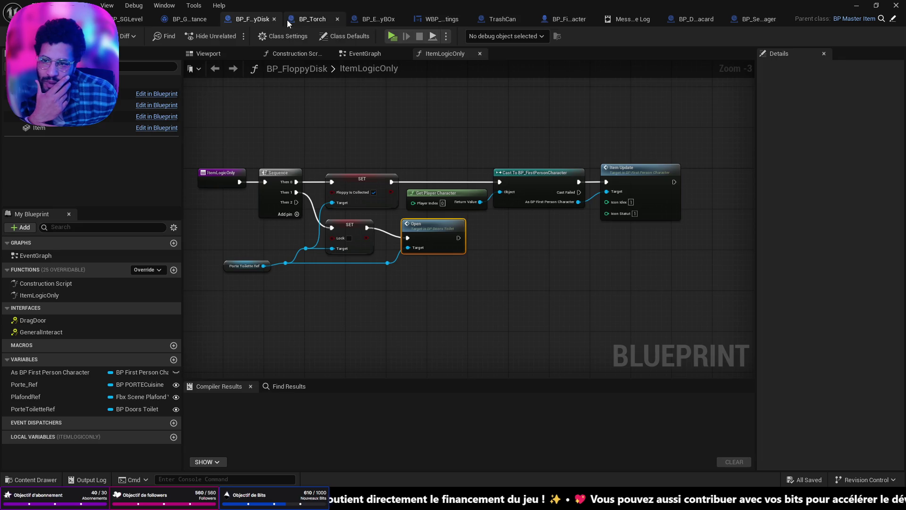
{"action": "left_click", "coordinate": [356, 21]}
{"action": "scroll", "coordinate": [397, 161], "scroll_direction": "down", "scroll_amount": 4}
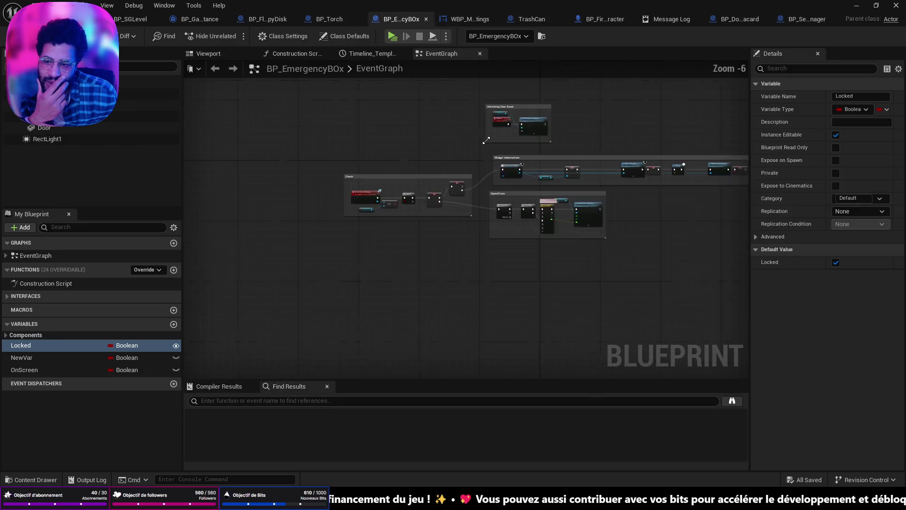
{"action": "scroll", "coordinate": [397, 162], "scroll_direction": "up", "scroll_amount": 2}
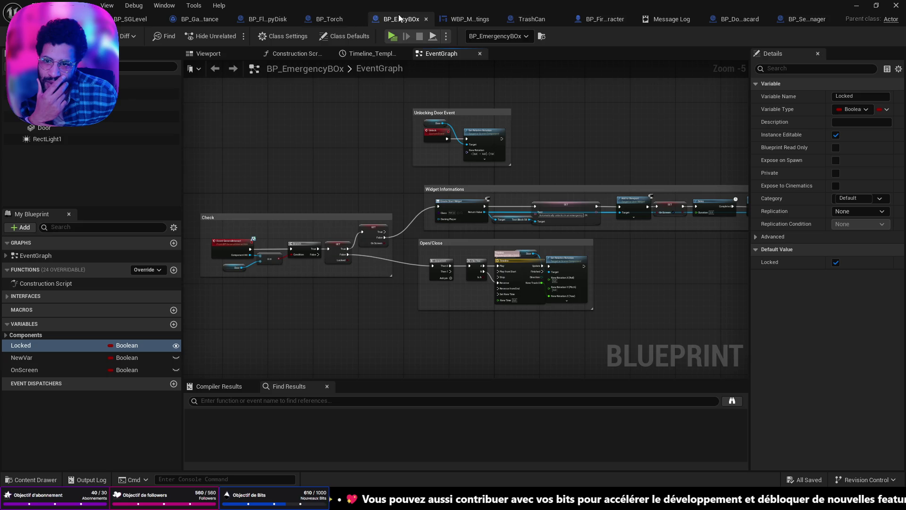
{"action": "left_click", "coordinate": [426, 19]}
- Close the menu widget, TrashCan and Message Log tabs, leaving BP_DoorsPlacard's event graph showing
{"action": "left_click", "coordinate": [435, 22]}
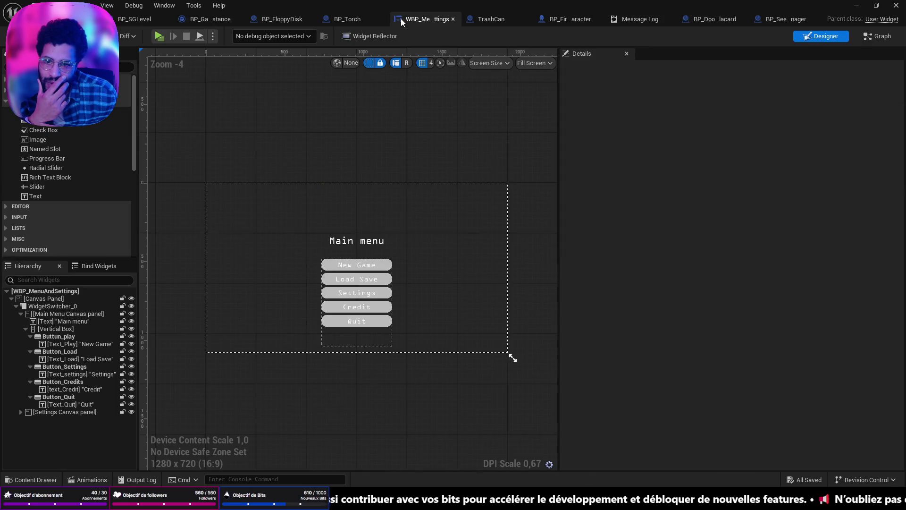
{"action": "left_click", "coordinate": [453, 19]}
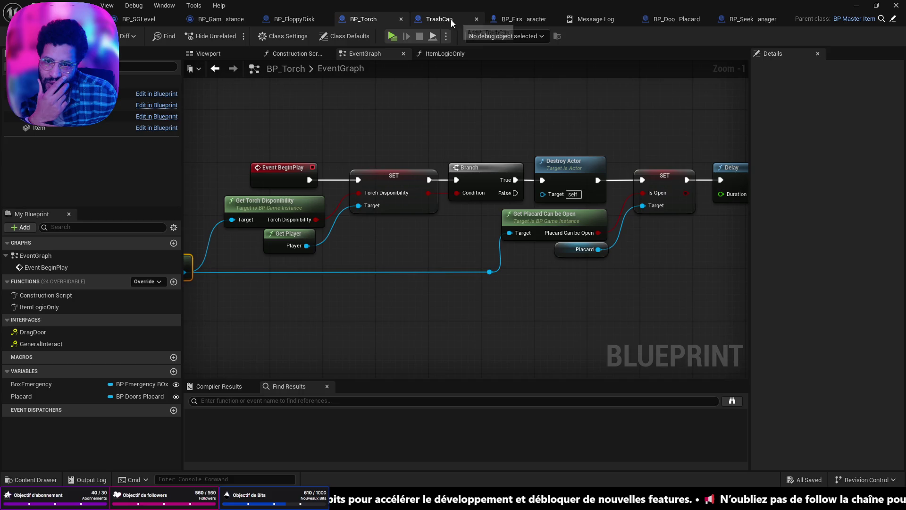
{"action": "left_click", "coordinate": [430, 20]}
{"action": "left_click", "coordinate": [507, 20]}
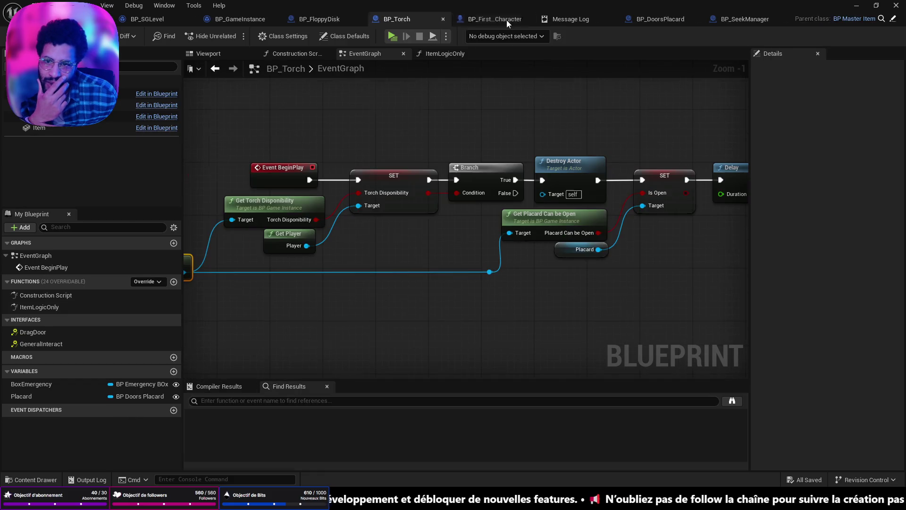
{"action": "left_click", "coordinate": [594, 19]}
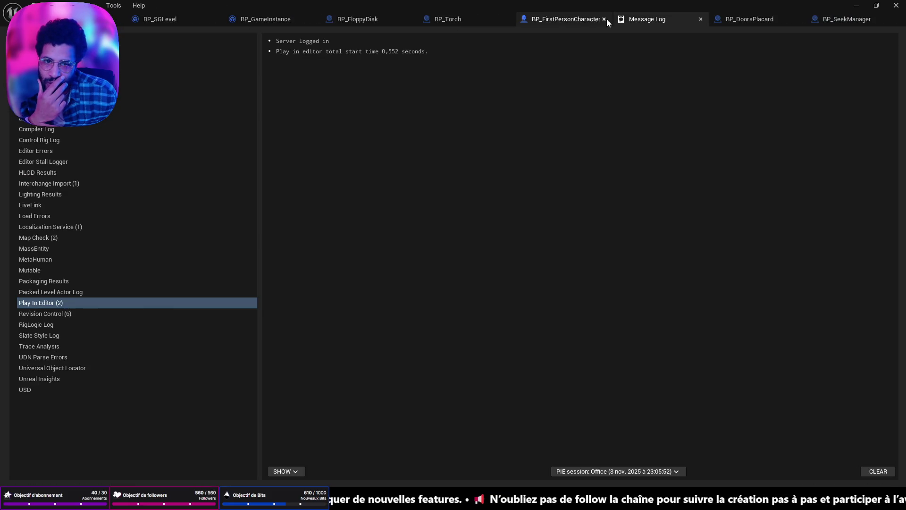
{"action": "left_click", "coordinate": [699, 18]}
{"action": "left_click", "coordinate": [698, 22]}
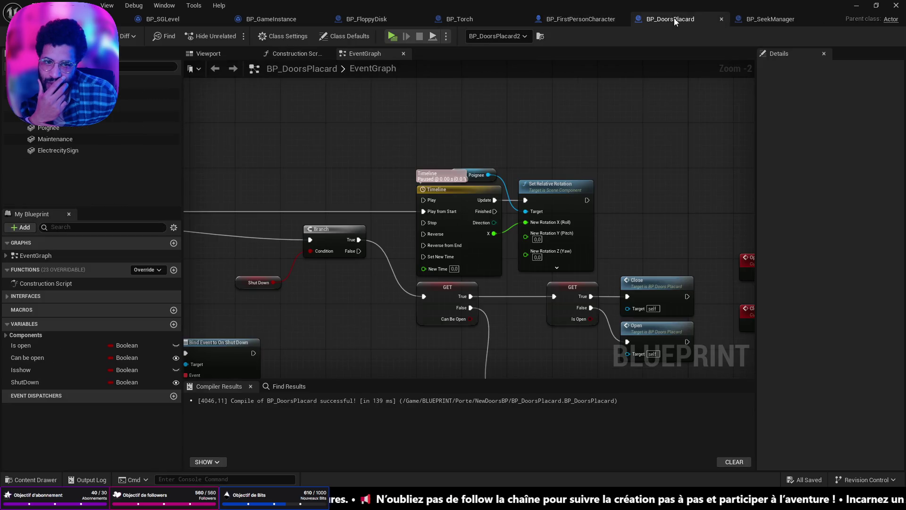
- Look over BP_DoorsPlacard's graph, including its Open/Close events, widget and delay nodes
{"action": "scroll", "coordinate": [573, 84], "scroll_direction": "down", "scroll_amount": 2}
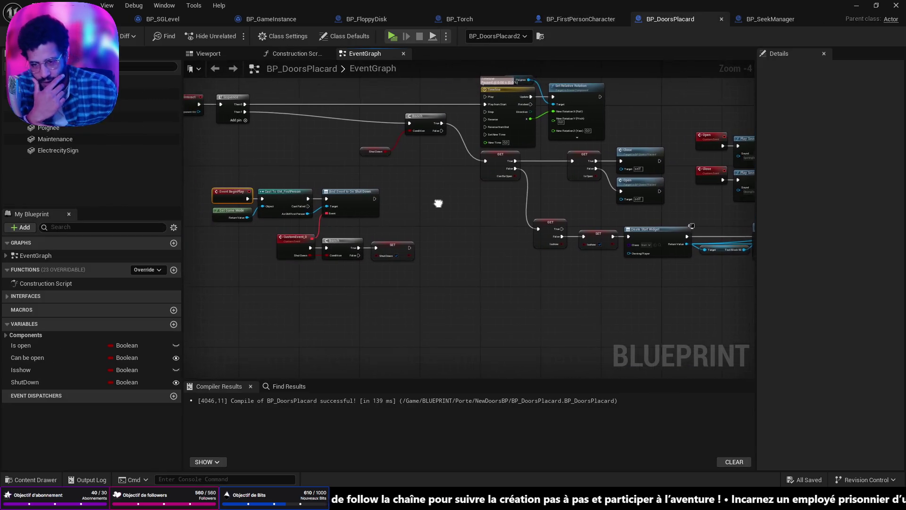
{"action": "mouse_move", "coordinate": [630, 291]}
{"action": "left_mouse_down"}
{"action": "mouse_move", "coordinate": [570, 273]}
{"action": "mouse_move", "coordinate": [346, 243]}
{"action": "left_mouse_up"}
{"action": "mouse_move", "coordinate": [529, 322]}
{"action": "left_mouse_down"}
{"action": "mouse_move", "coordinate": [448, 293]}
{"action": "mouse_move", "coordinate": [410, 306]}
{"action": "mouse_move", "coordinate": [512, 314]}
{"action": "left_mouse_up"}
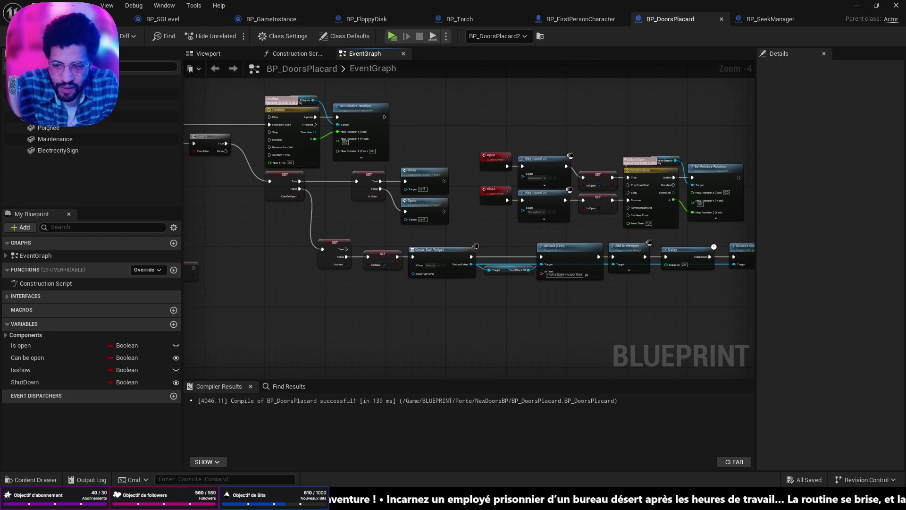
{"action": "scroll", "coordinate": [466, 279], "scroll_direction": "up", "scroll_amount": 4}
{"action": "mouse_move", "coordinate": [657, 324]}
{"action": "left_mouse_down"}
{"action": "mouse_move", "coordinate": [678, 236]}
{"action": "mouse_move", "coordinate": [536, 208]}
{"action": "mouse_move", "coordinate": [508, 268]}
{"action": "mouse_move", "coordinate": [522, 277]}
{"action": "left_mouse_up"}
- Inspect the placard's Is open variable, then return to BP_Torch's placard setter nodes
{"action": "mouse_move", "coordinate": [509, 287]}
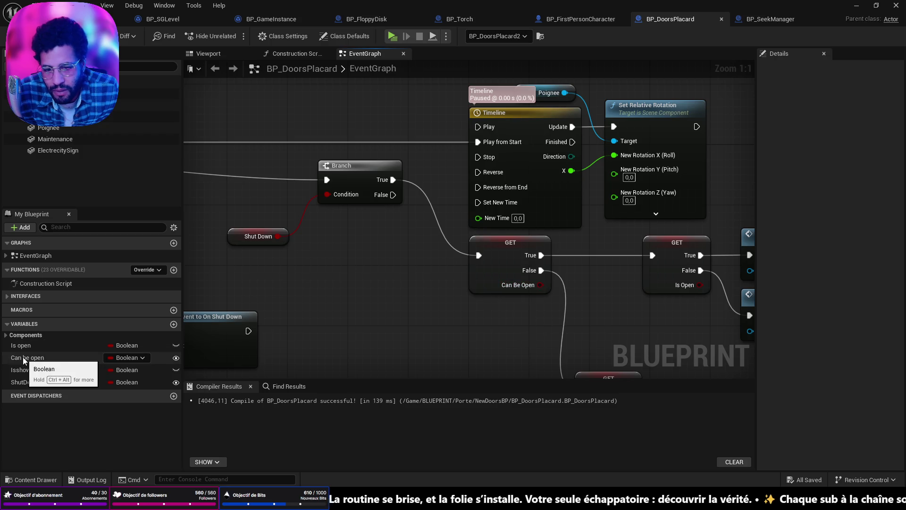
{"action": "left_click", "coordinate": [21, 345]}
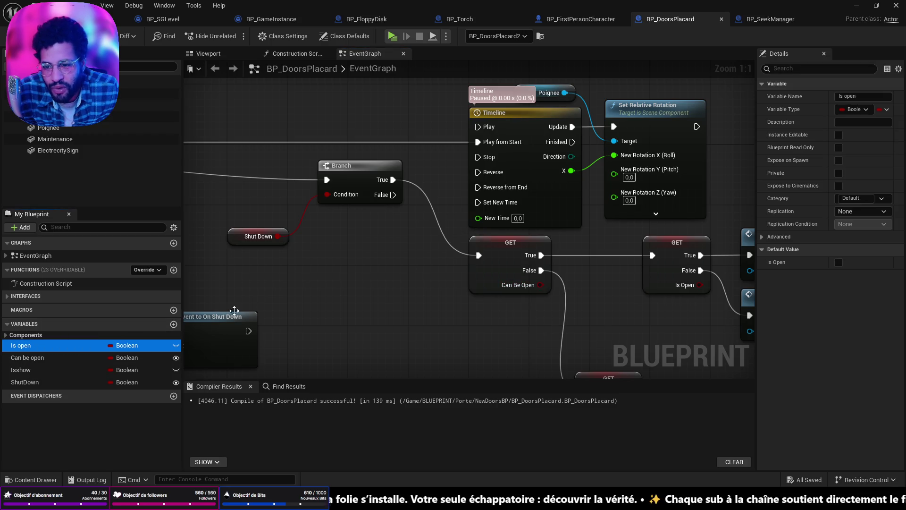
{"action": "scroll", "coordinate": [338, 294], "scroll_direction": "down", "scroll_amount": 3}
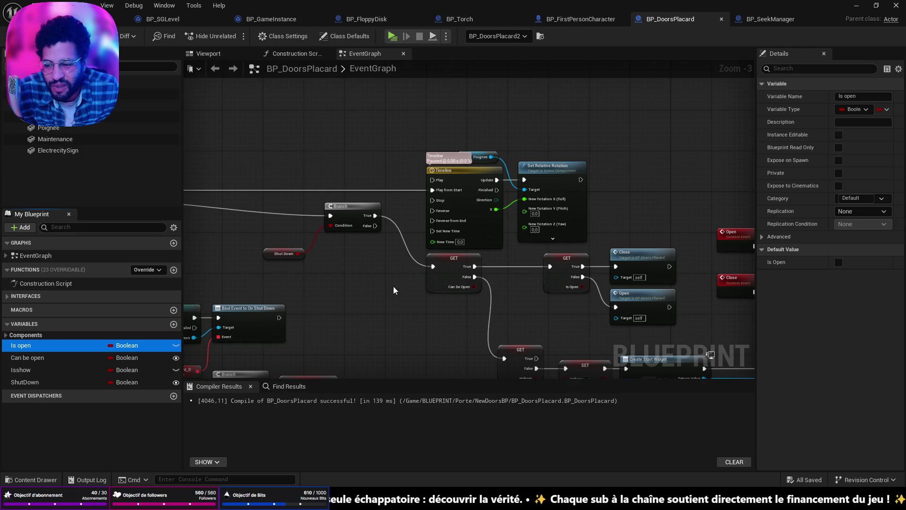
{"action": "left_click_drag", "start_coordinate": [395, 286], "coordinate": [521, 218]}
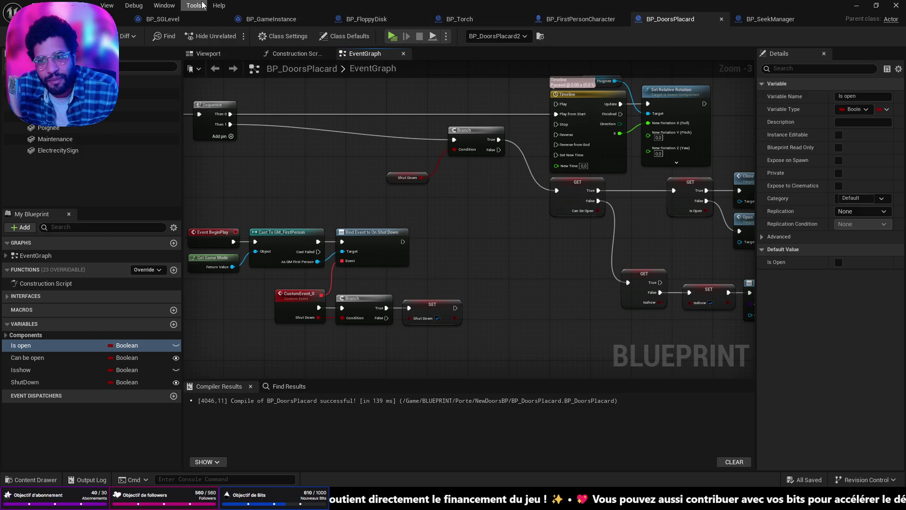
{"action": "left_click", "coordinate": [460, 19]}
{"action": "left_click_drag", "start_coordinate": [651, 156], "coordinate": [471, 152]}
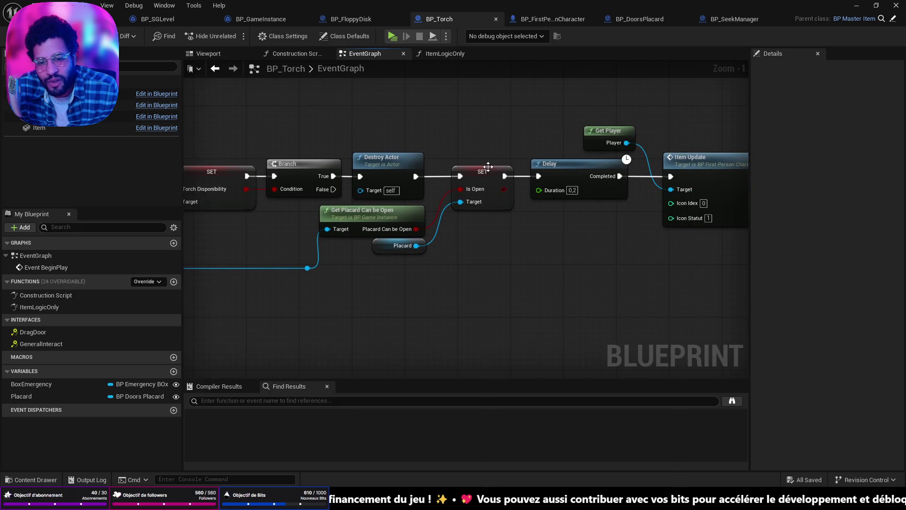
- Replace BP_Torch's SET Is Open node with a SET Can Be Open node on the Placard
{"action": "left_click", "coordinate": [487, 173]}
{"action": "key", "text": "Delete"}
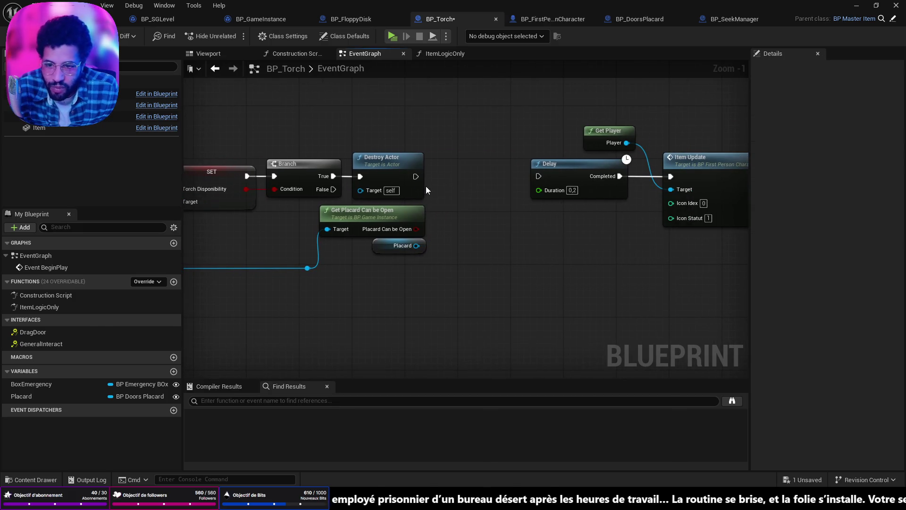
{"action": "left_click_drag", "start_coordinate": [417, 245], "coordinate": [441, 217]}
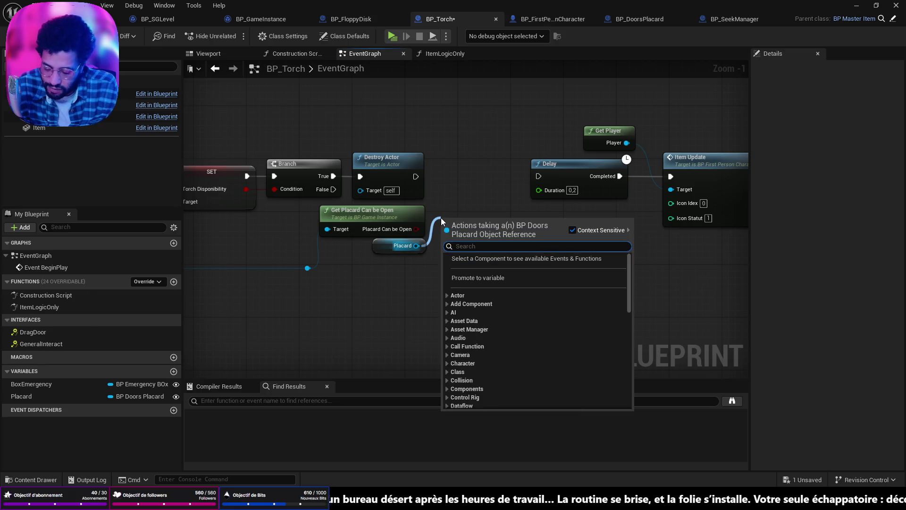
{"action": "type", "text": "can"}
{"action": "left_click", "coordinate": [495, 391]}
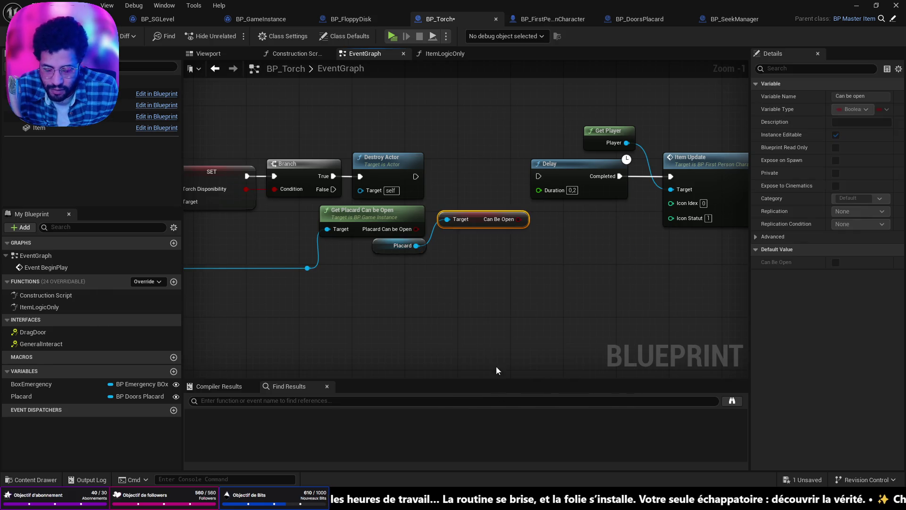
{"action": "key", "text": "Delete"}
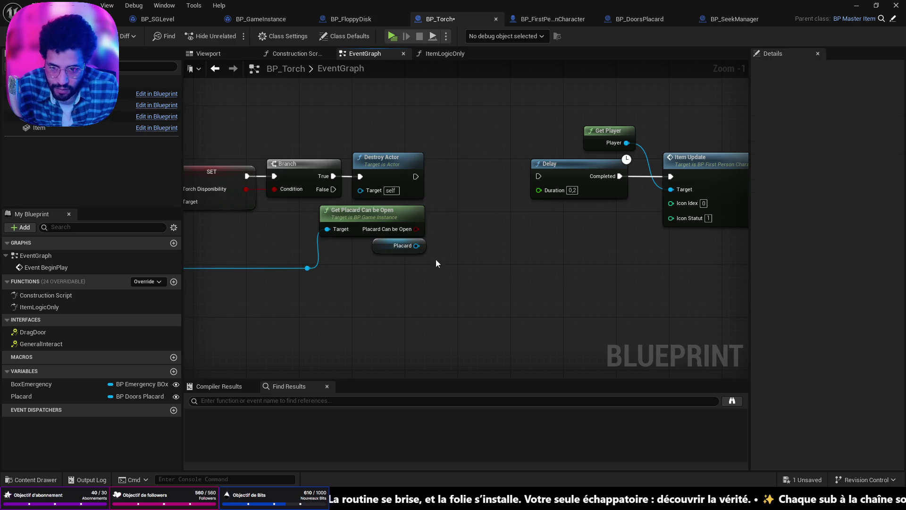
{"action": "left_click_drag", "start_coordinate": [416, 248], "coordinate": [443, 224]}
{"action": "type", "text": "can be"}
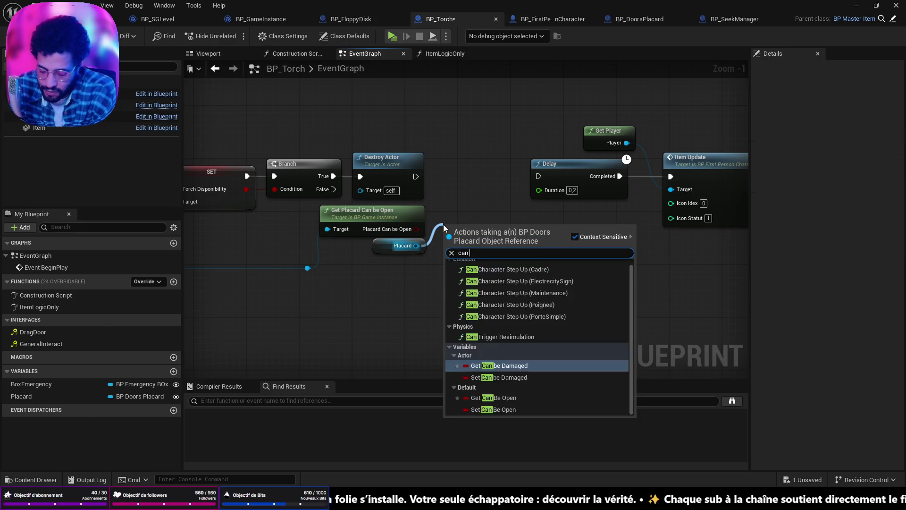
{"action": "left_click", "coordinate": [493, 325]}
- Place the setter beside Destroy Actor, feed it the saved Can Be Open value, and save
{"action": "mouse_move", "coordinate": [474, 224]}
{"action": "left_mouse_down"}
{"action": "mouse_move", "coordinate": [460, 174]}
{"action": "mouse_move", "coordinate": [467, 168]}
{"action": "left_mouse_up"}
{"action": "mouse_move", "coordinate": [416, 229]}
{"action": "left_mouse_down"}
{"action": "mouse_move", "coordinate": [422, 203]}
{"action": "mouse_move", "coordinate": [438, 190]}
{"action": "mouse_move", "coordinate": [420, 178]}
{"action": "mouse_move", "coordinate": [538, 176]}
{"action": "left_mouse_up"}
{"action": "key", "text": "ctrl+s"}
{"action": "mouse_move", "coordinate": [307, 245]}
{"action": "left_mouse_down"}
{"action": "mouse_move", "coordinate": [585, 242]}
{"action": "mouse_move", "coordinate": [548, 247]}
{"action": "left_mouse_up"}
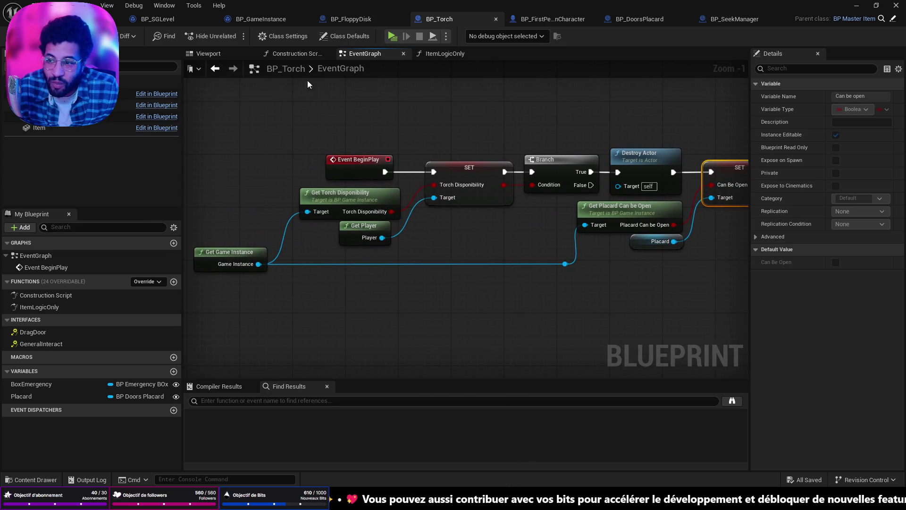
{"action": "left_click", "coordinate": [119, 18]}
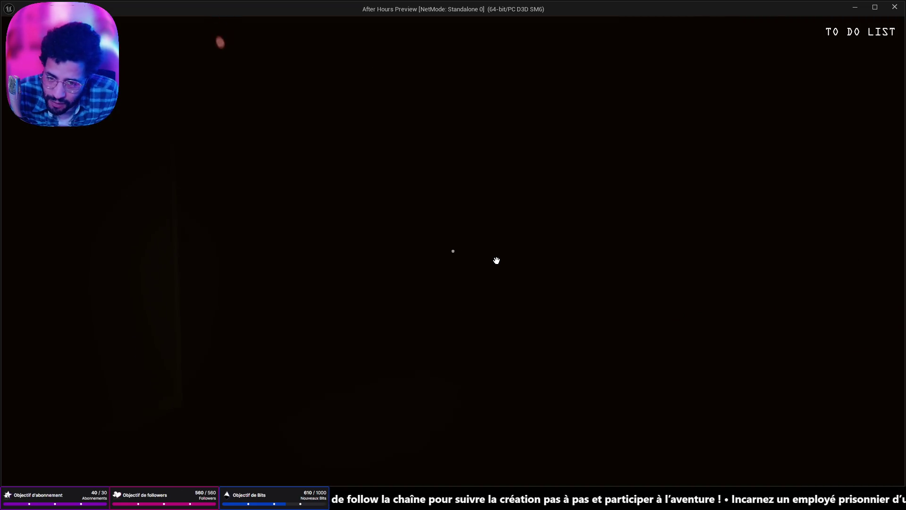
{"action": "left_click", "coordinate": [482, 261]}
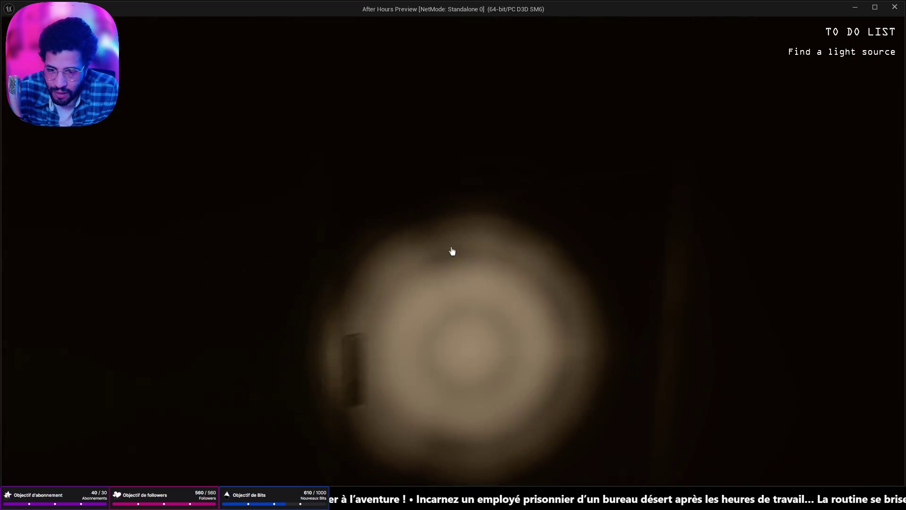
{"action": "left_click", "coordinate": [452, 251]}
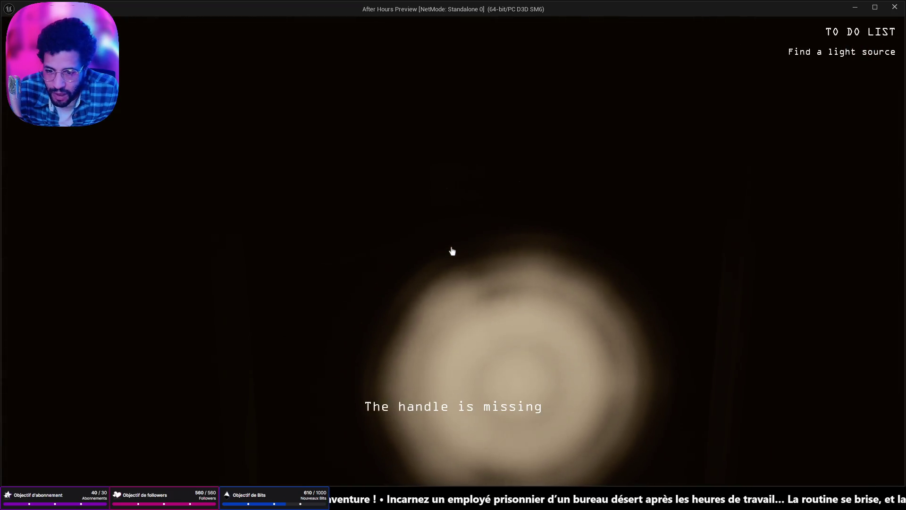
{"action": "key", "text": "Escape"}
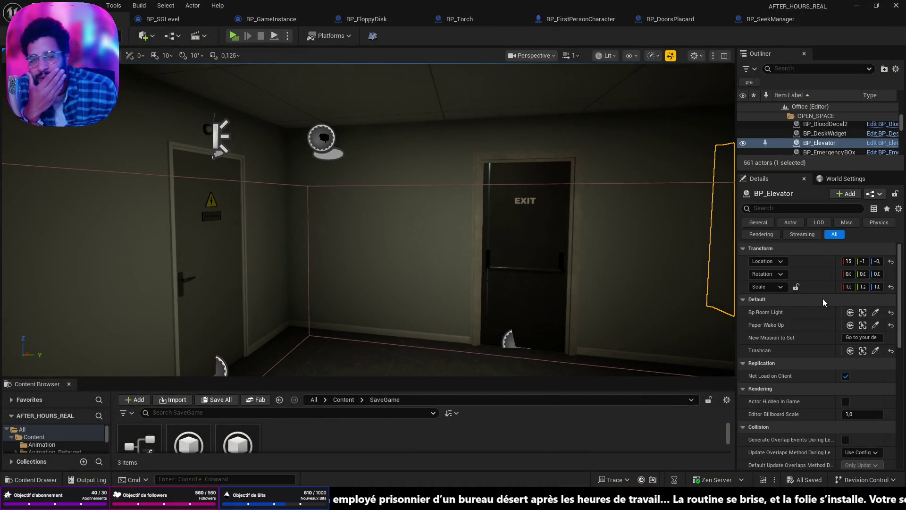
- Frame the elevator, then view BP_Torch's ItemLogicOnly graph at the Save Torch Disponibility node
{"action": "key", "text": "f"}
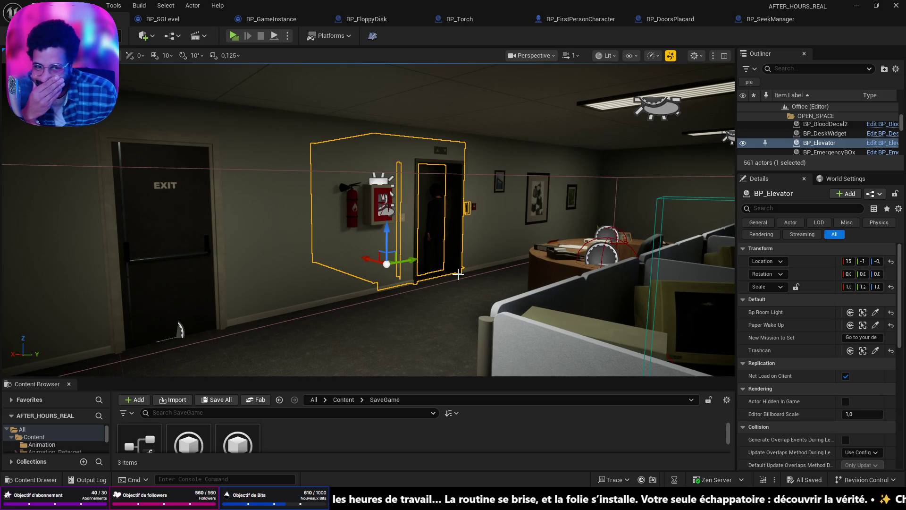
{"action": "left_click", "coordinate": [452, 19]}
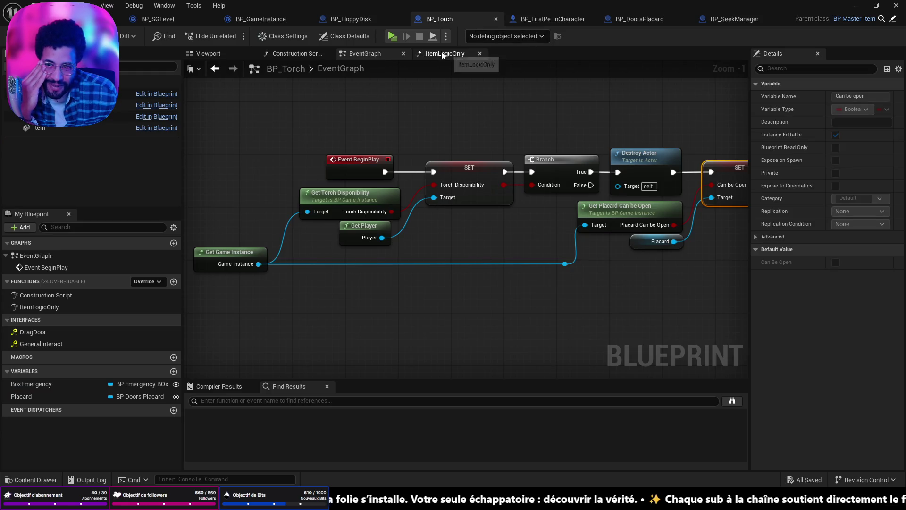
{"action": "left_click", "coordinate": [444, 54]}
{"action": "scroll", "coordinate": [495, 163], "scroll_direction": "up", "scroll_amount": 4}
{"action": "mouse_move", "coordinate": [572, 256]}
{"action": "left_mouse_down"}
{"action": "mouse_move", "coordinate": [542, 274]}
{"action": "mouse_move", "coordinate": [678, 253]}
{"action": "mouse_move", "coordinate": [355, 278]}
{"action": "left_mouse_up"}
{"action": "scroll", "coordinate": [540, 270], "scroll_direction": "down", "scroll_amount": 5}
{"action": "scroll", "coordinate": [463, 272], "scroll_direction": "up", "scroll_amount": 4}
{"action": "left_click_drag", "start_coordinate": [464, 273], "coordinate": [333, 285]}
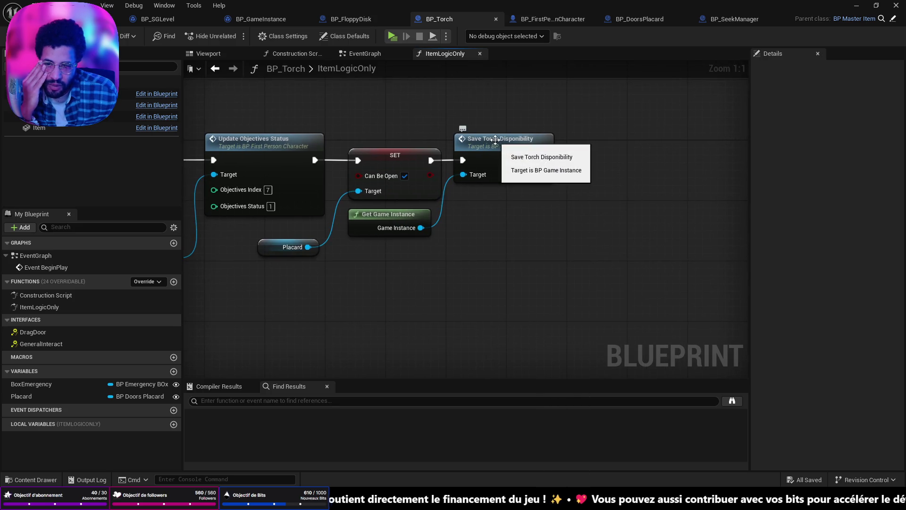
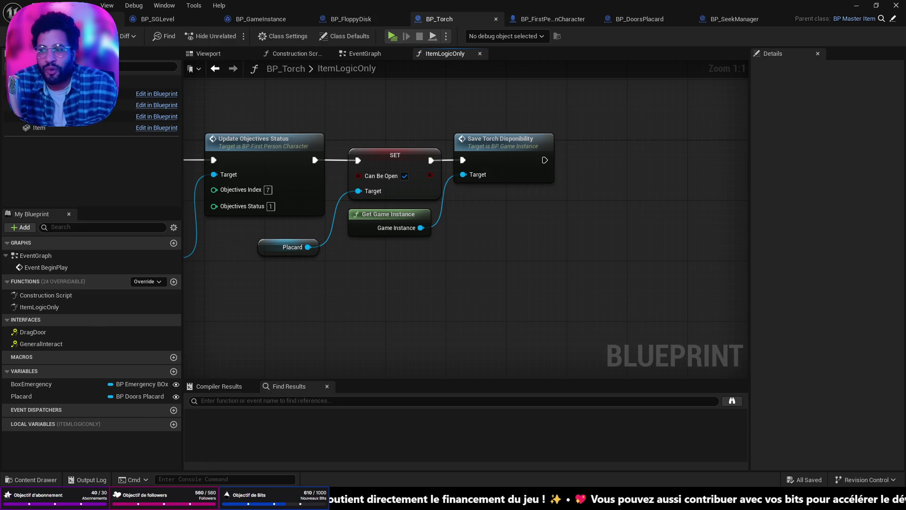
- Select BP_PorteManteau in the office level, then its Chapal hook component
{"action": "left_click", "coordinate": [119, 19]}
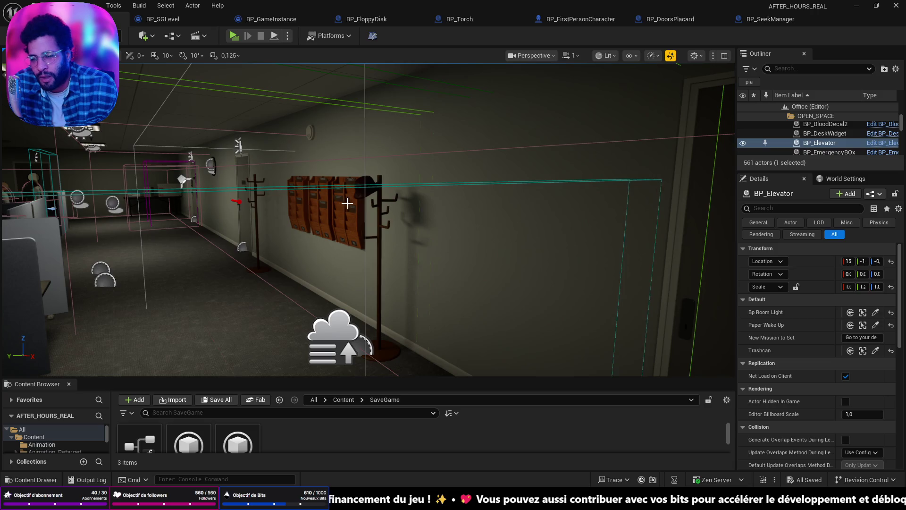
{"action": "left_click", "coordinate": [375, 205]}
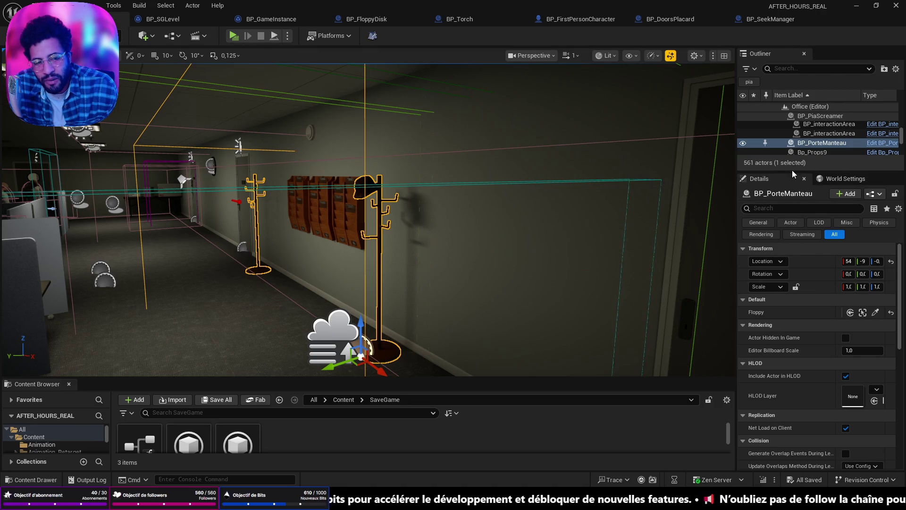
{"action": "mouse_move", "coordinate": [794, 171]}
{"action": "left_mouse_down"}
{"action": "mouse_move", "coordinate": [816, 296]}
{"action": "mouse_move", "coordinate": [812, 206]}
{"action": "mouse_move", "coordinate": [793, 337]}
{"action": "left_mouse_up"}
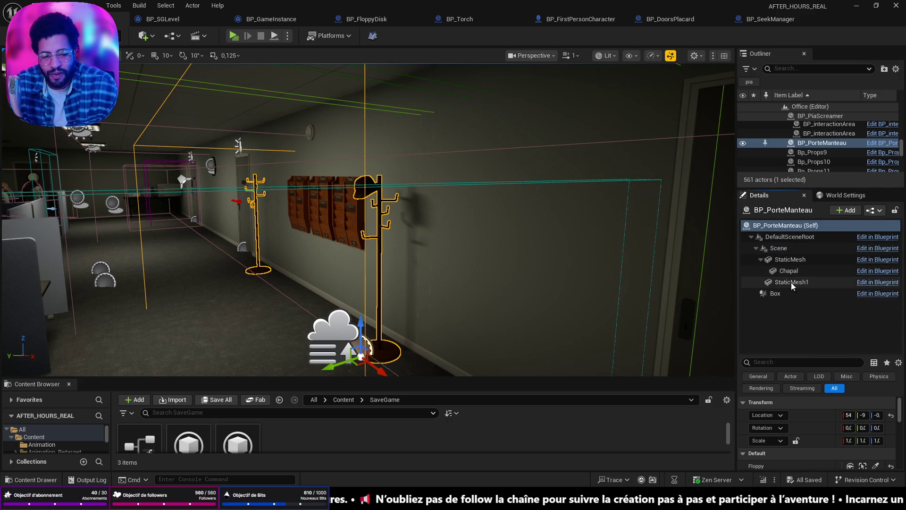
{"action": "left_click", "coordinate": [795, 262]}
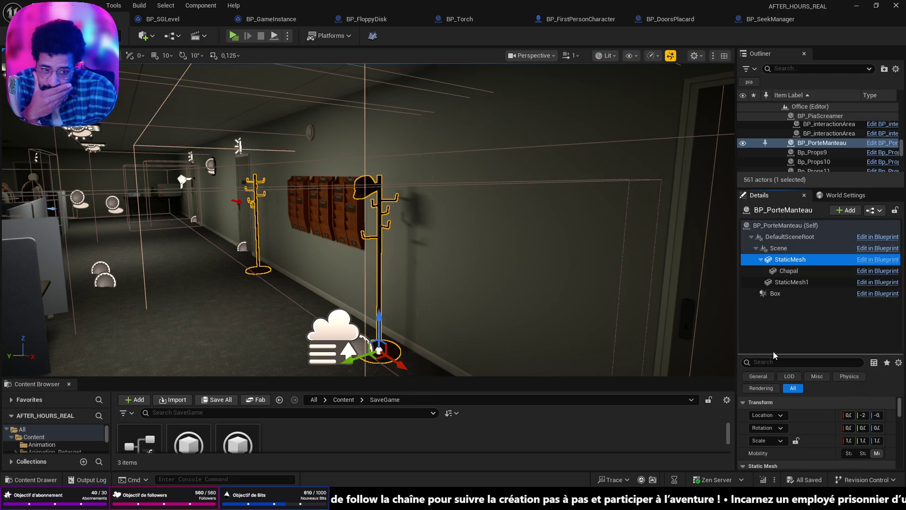
{"action": "left_click", "coordinate": [788, 271]}
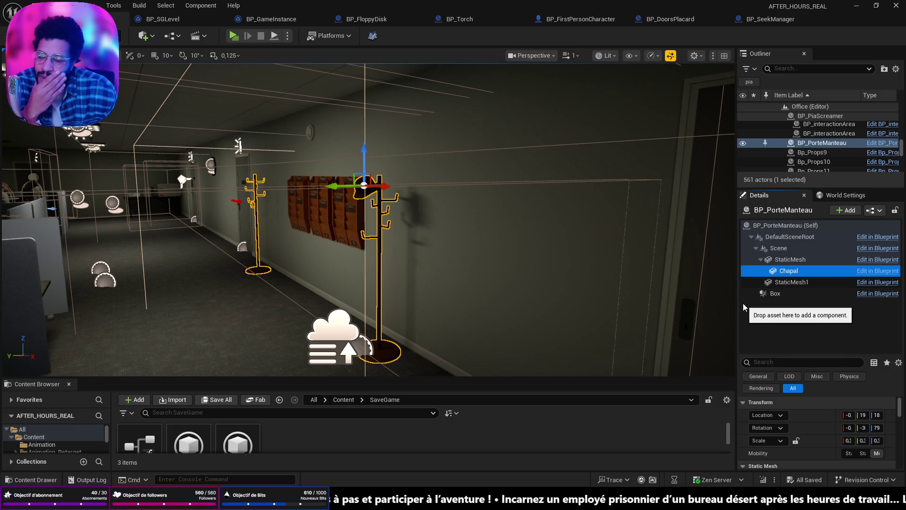
- Widen the Details panels and scroll through the Chapal component's properties, including its 0.322482 scale
{"action": "left_click_drag", "start_coordinate": [519, 253], "coordinate": [468, 283]}
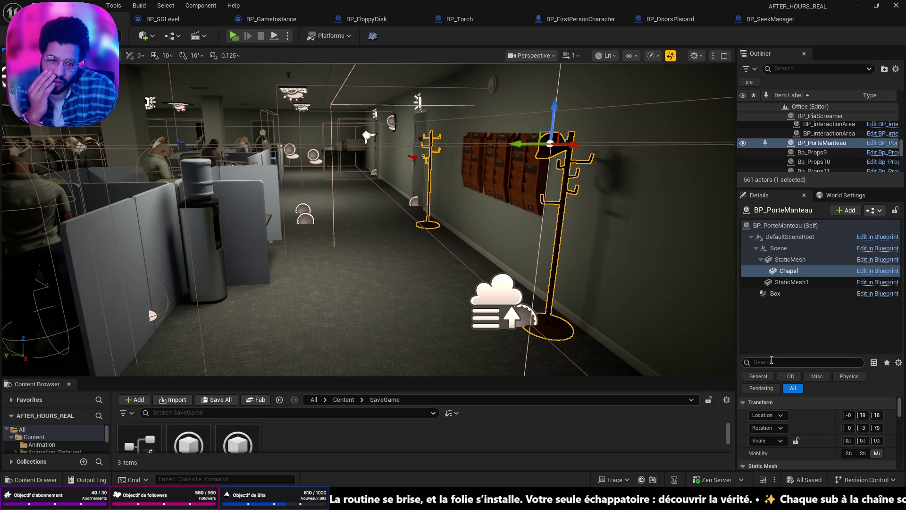
{"action": "left_click_drag", "start_coordinate": [762, 355], "coordinate": [770, 266]}
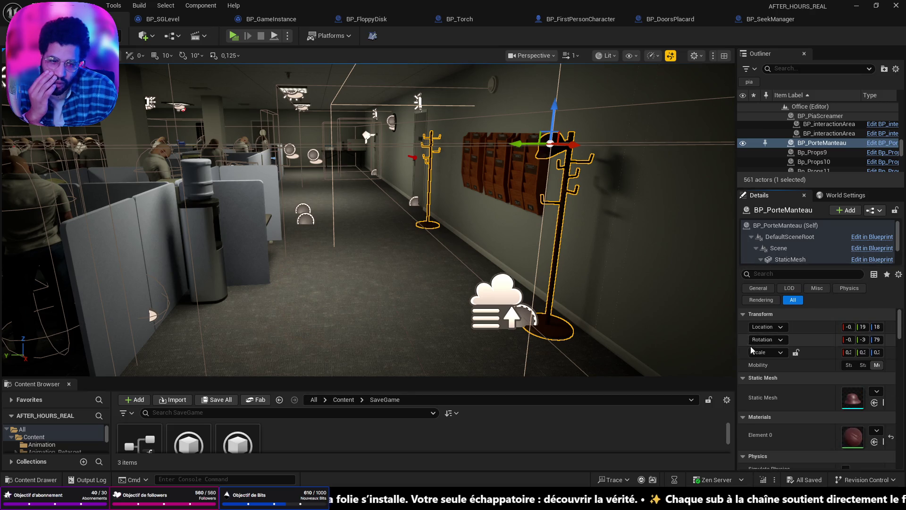
{"action": "left_click_drag", "start_coordinate": [735, 361], "coordinate": [561, 371]}
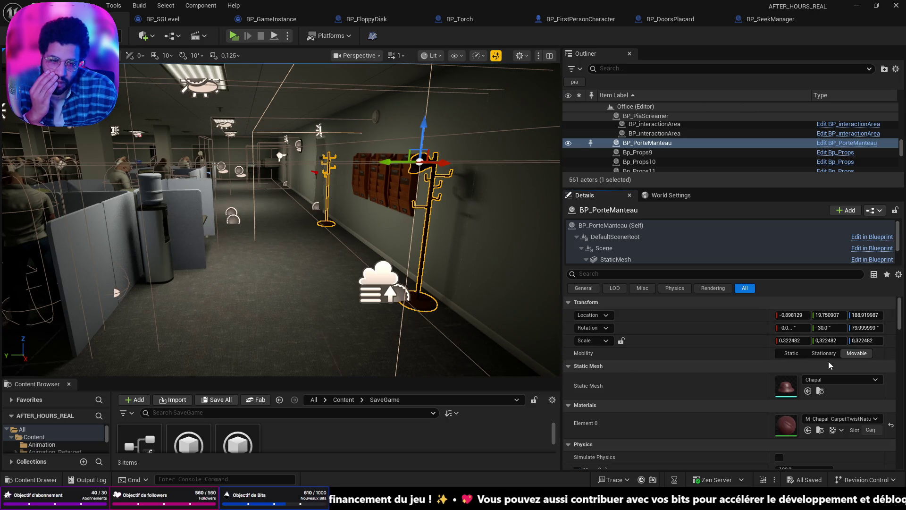
{"action": "scroll", "coordinate": [808, 361], "scroll_direction": "down", "scroll_amount": 15}
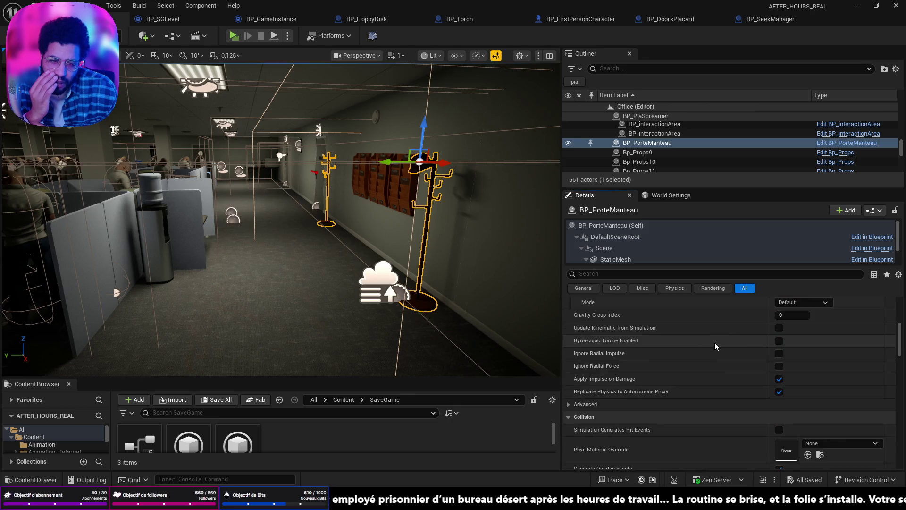
{"action": "scroll", "coordinate": [690, 350], "scroll_direction": "down", "scroll_amount": 15}
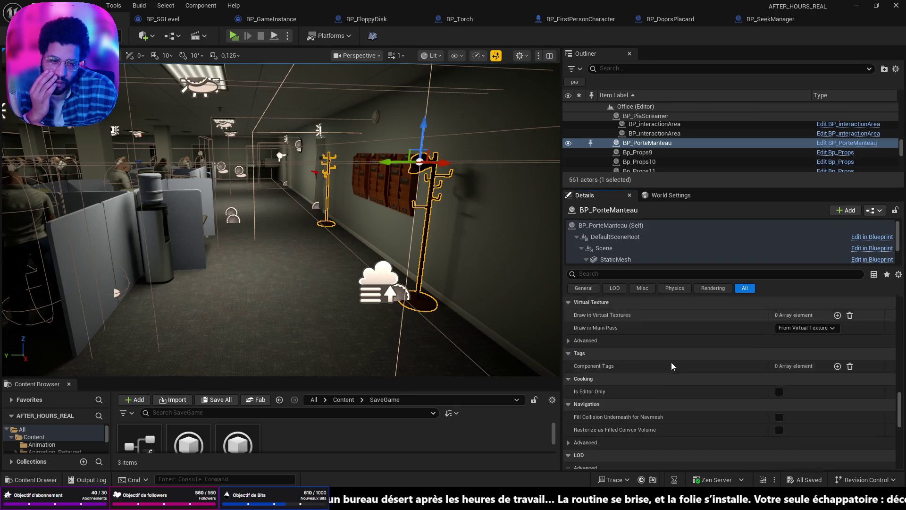
{"action": "scroll", "coordinate": [663, 361], "scroll_direction": "down", "scroll_amount": 15}
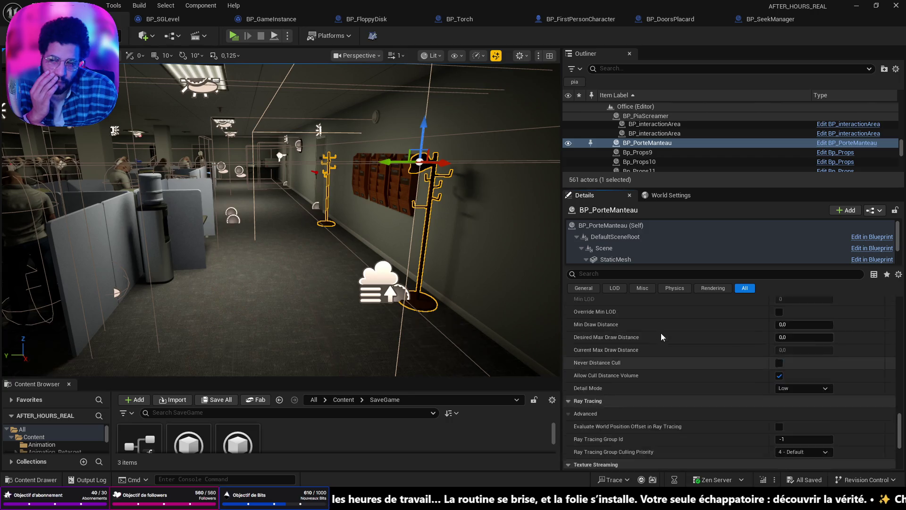
{"action": "scroll", "coordinate": [660, 378], "scroll_direction": "up", "scroll_amount": 20}
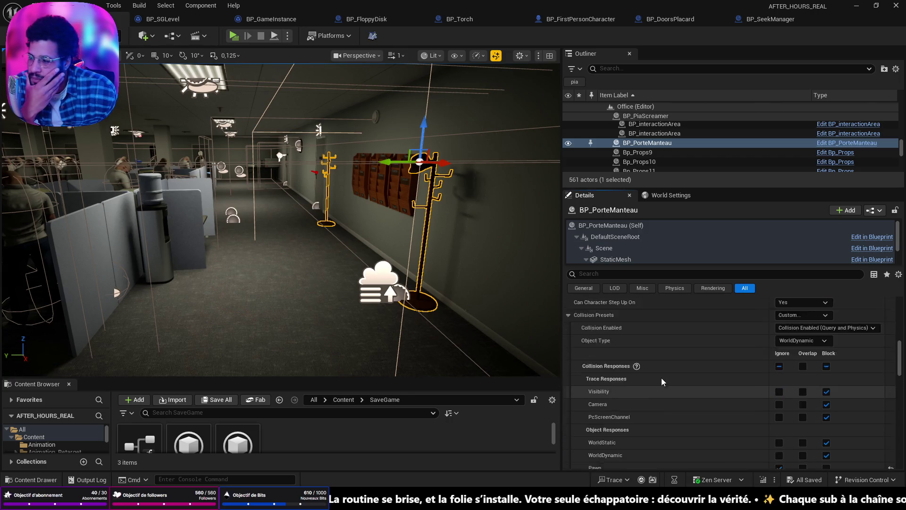
{"action": "scroll", "coordinate": [655, 377], "scroll_direction": "up", "scroll_amount": 10}
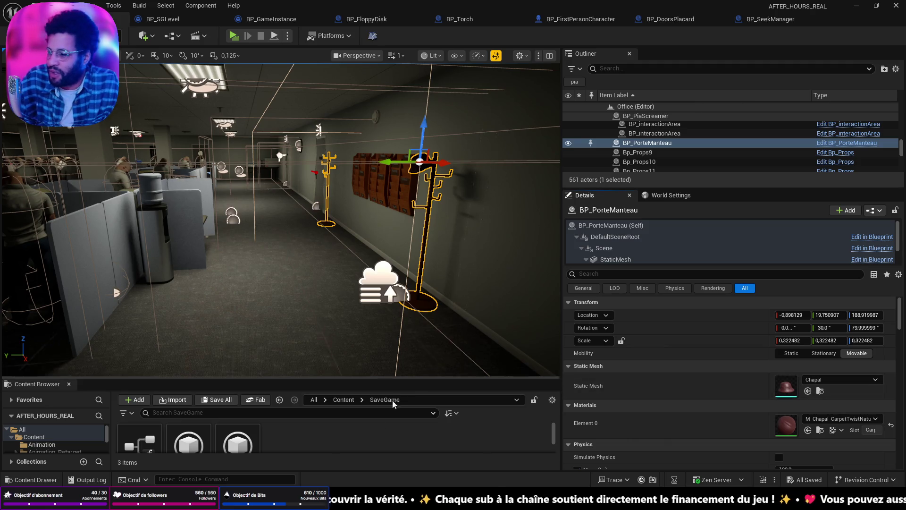
{"action": "mouse_move", "coordinate": [359, 327]}
{"action": "left_mouse_down"}
{"action": "mouse_move", "coordinate": [331, 358]}
{"action": "mouse_move", "coordinate": [335, 385]}
{"action": "mouse_move", "coordinate": [321, 316]}
{"action": "mouse_move", "coordinate": [318, 330]}
{"action": "mouse_move", "coordinate": [292, 321]}
{"action": "mouse_move", "coordinate": [368, 325]}
{"action": "mouse_move", "coordinate": [372, 354]}
{"action": "mouse_move", "coordinate": [347, 342]}
{"action": "mouse_move", "coordinate": [344, 352]}
{"action": "left_mouse_up"}
{"action": "key", "text": "f"}
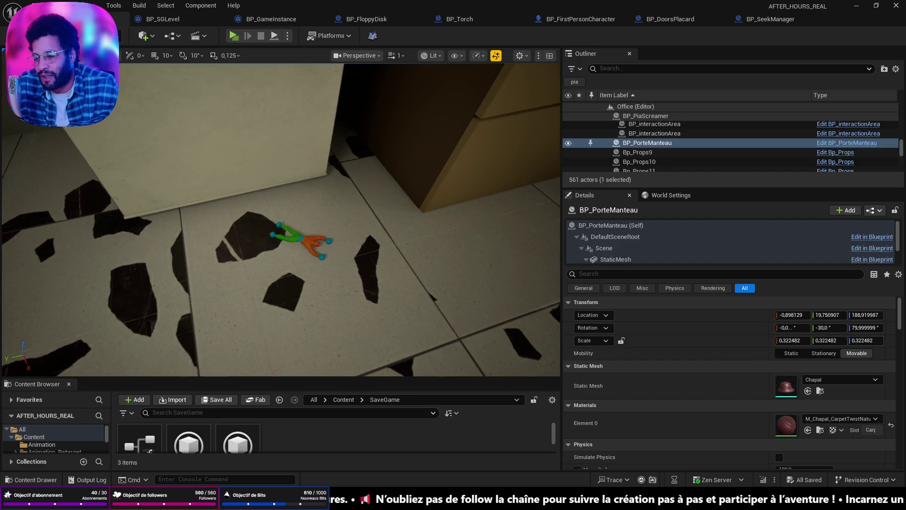
{"action": "scroll", "coordinate": [281, 220], "scroll_direction": "down", "scroll_amount": 5}
{"action": "scroll", "coordinate": [260, 200], "scroll_direction": "down", "scroll_amount": 5}
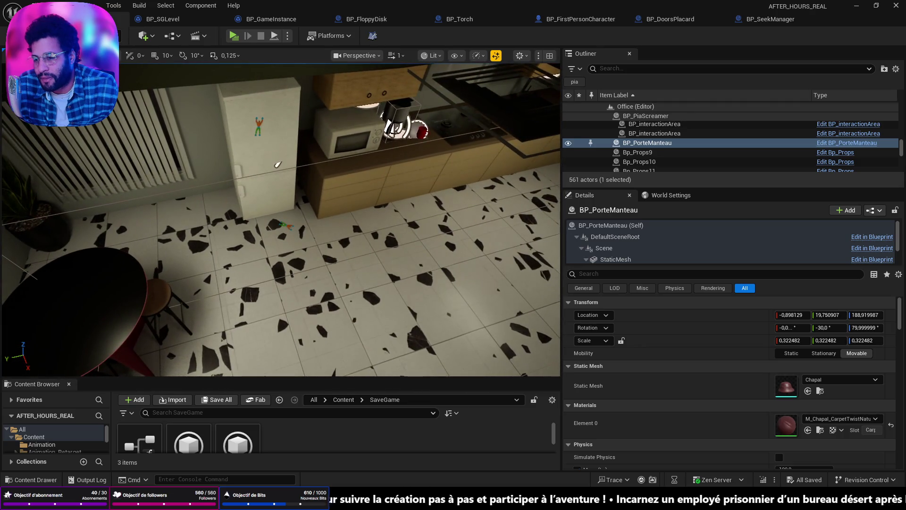
{"action": "left_click", "coordinate": [264, 194]}
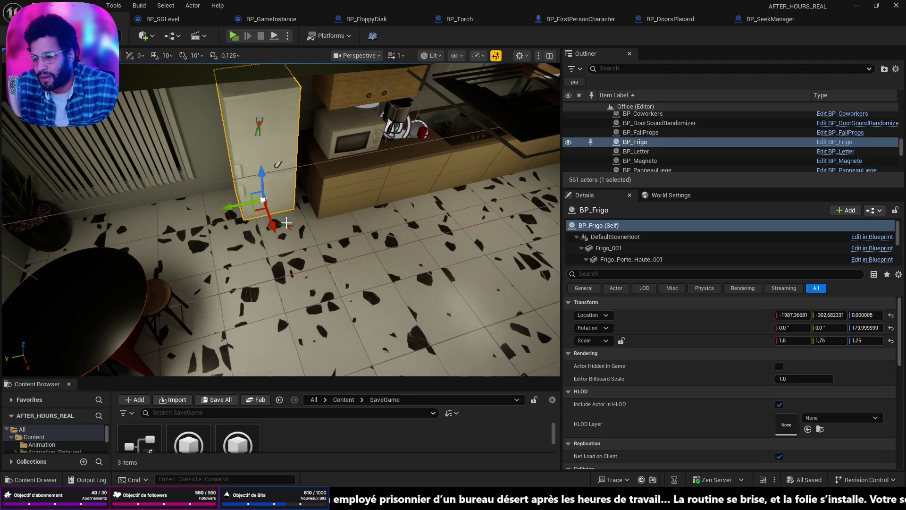
{"action": "left_click", "coordinate": [285, 223]}
{"action": "left_click_drag", "start_coordinate": [362, 232], "coordinate": [349, 235]}
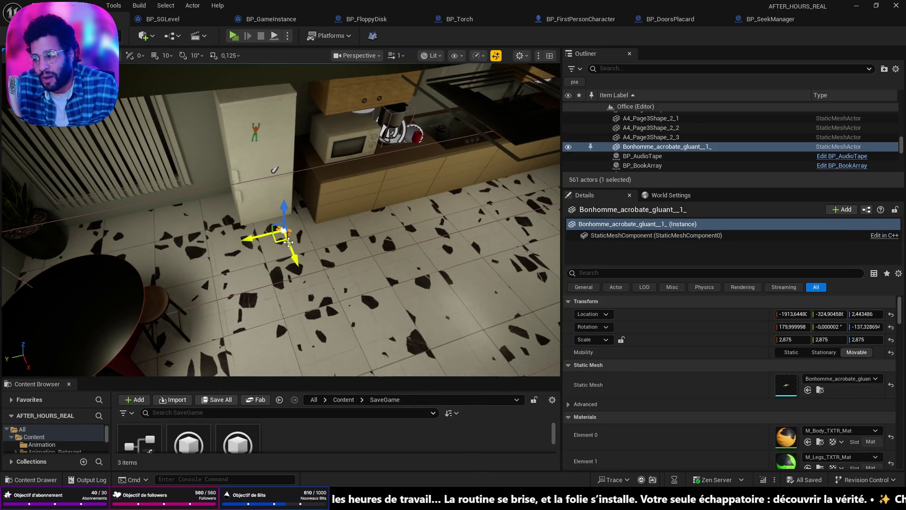
{"action": "mouse_move", "coordinate": [276, 318]}
{"action": "left_mouse_down"}
{"action": "mouse_move", "coordinate": [276, 269]}
{"action": "mouse_move", "coordinate": [293, 217]}
{"action": "mouse_move", "coordinate": [363, 212]}
{"action": "left_mouse_up"}
{"action": "left_click_drag", "start_coordinate": [349, 269], "coordinate": [371, 268]}
{"action": "left_click_drag", "start_coordinate": [555, 264], "coordinate": [713, 263]}
{"action": "mouse_move", "coordinate": [66, 156]}
{"action": "left_mouse_down"}
{"action": "mouse_move", "coordinate": [66, 133]}
{"action": "mouse_move", "coordinate": [43, 135]}
{"action": "left_mouse_up"}
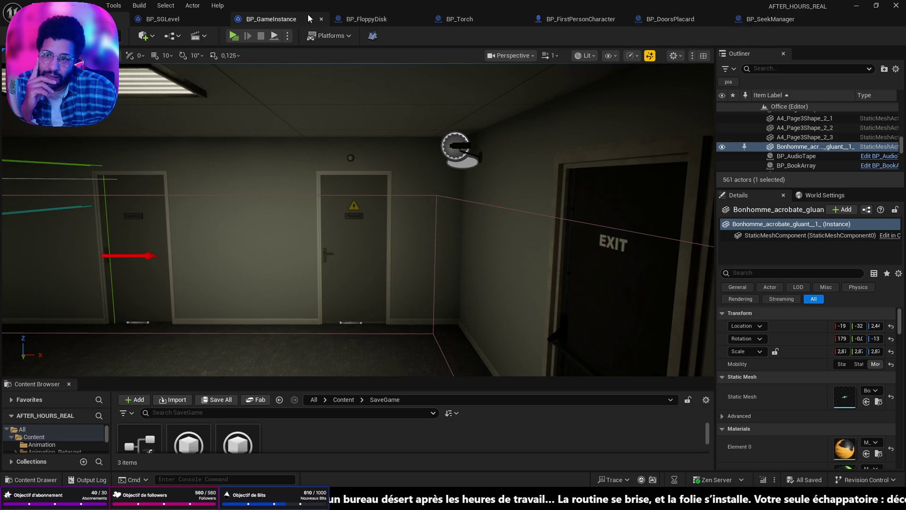
- Move the Destroy Actor node to the end of BP_Torch's BeginPlay chain
{"action": "left_click", "coordinate": [460, 19]}
{"action": "scroll", "coordinate": [350, 206], "scroll_direction": "down", "scroll_amount": 2}
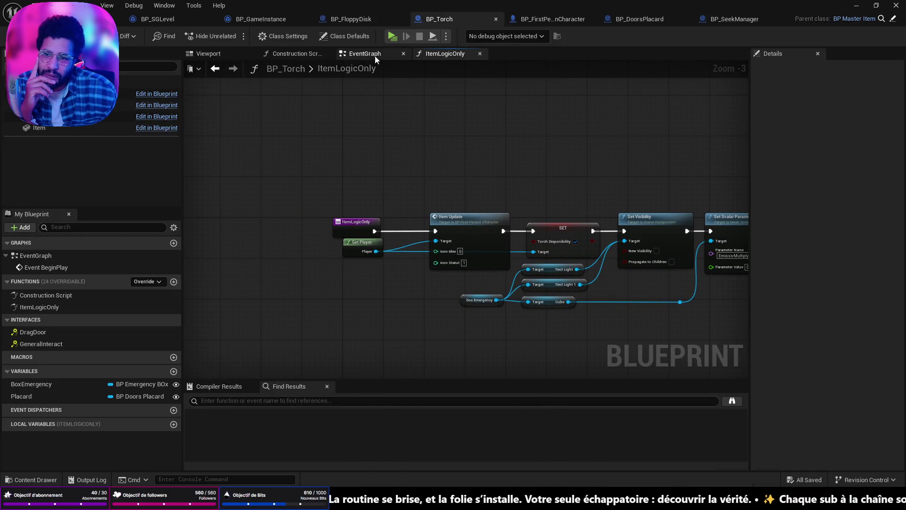
{"action": "left_click", "coordinate": [376, 57]}
{"action": "scroll", "coordinate": [425, 178], "scroll_direction": "up", "scroll_amount": 1}
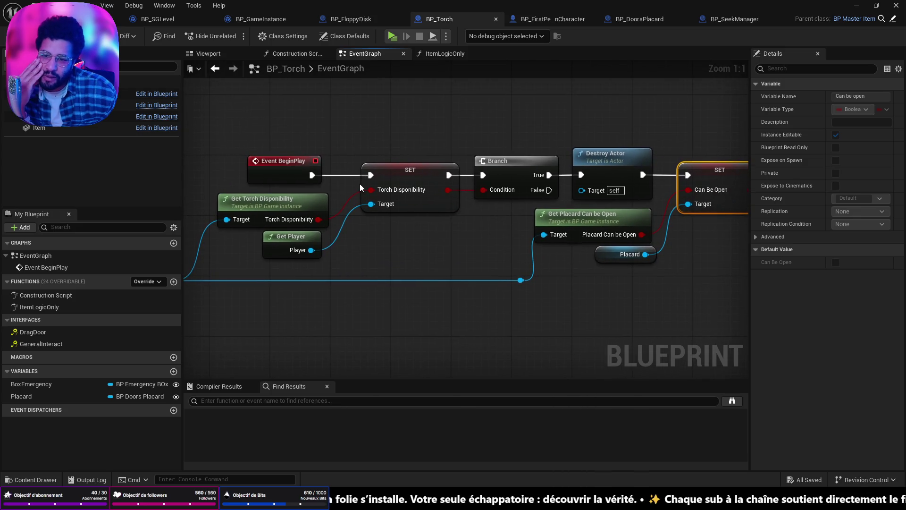
{"action": "mouse_move", "coordinate": [576, 176]}
{"action": "left_mouse_down"}
{"action": "mouse_move", "coordinate": [355, 178]}
{"action": "mouse_move", "coordinate": [430, 185]}
{"action": "mouse_move", "coordinate": [298, 164]}
{"action": "mouse_move", "coordinate": [262, 211]}
{"action": "mouse_move", "coordinate": [499, 248]}
{"action": "mouse_move", "coordinate": [666, 253]}
{"action": "mouse_move", "coordinate": [531, 237]}
{"action": "mouse_move", "coordinate": [375, 242]}
{"action": "left_mouse_up"}
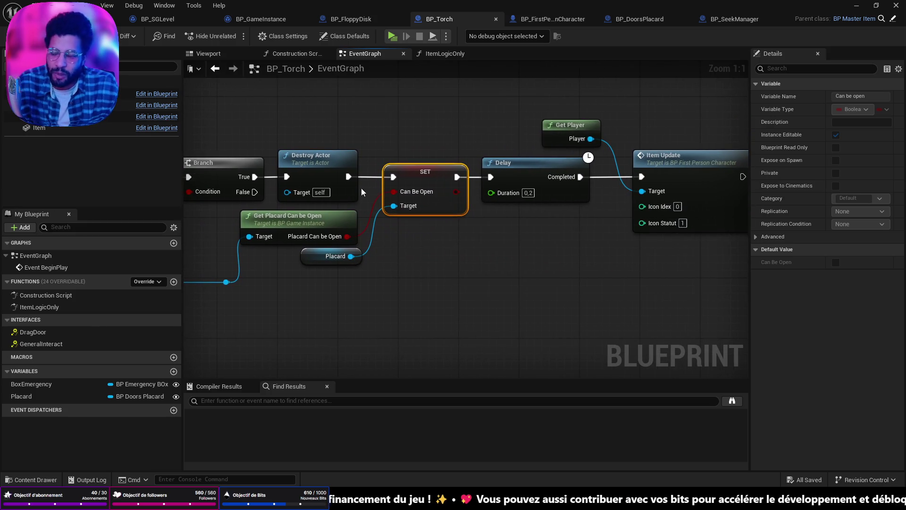
{"action": "left_click", "coordinate": [287, 145]}
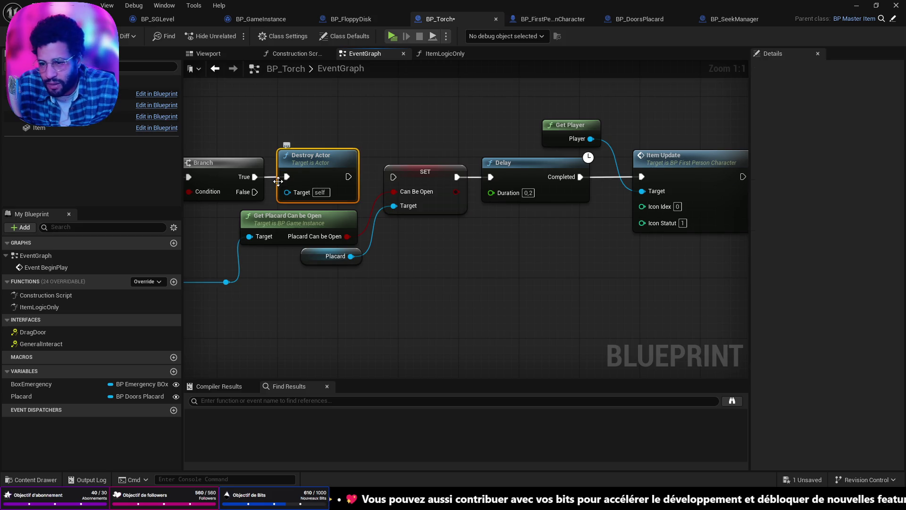
{"action": "mouse_move", "coordinate": [333, 151]}
{"action": "left_mouse_down"}
{"action": "mouse_move", "coordinate": [511, 114]}
{"action": "mouse_move", "coordinate": [152, 126]}
{"action": "mouse_move", "coordinate": [745, 156]}
{"action": "mouse_move", "coordinate": [388, 167]}
{"action": "mouse_move", "coordinate": [393, 155]}
{"action": "left_mouse_up"}
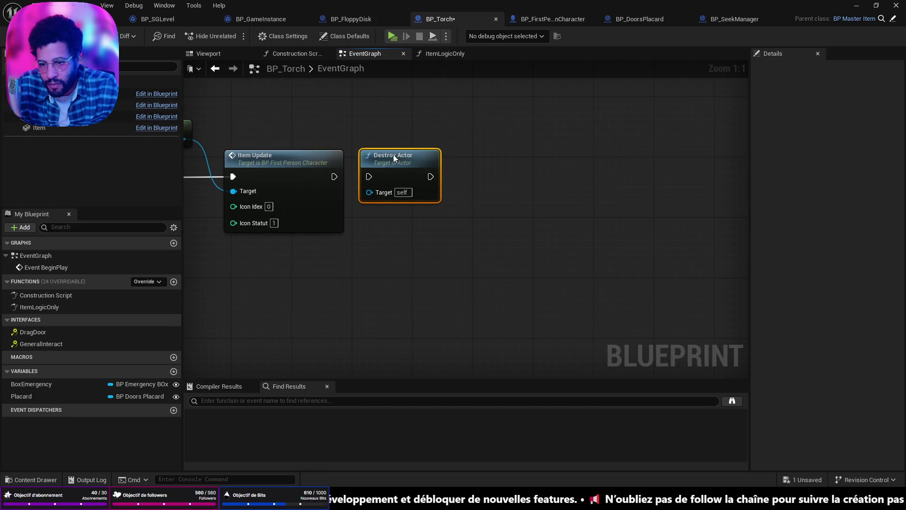
- Wire Item Update's exec into Destroy Actor and connect Branch True straight to SET
{"action": "mouse_move", "coordinate": [349, 178]}
{"action": "left_mouse_down"}
{"action": "mouse_move", "coordinate": [338, 177]}
{"action": "mouse_move", "coordinate": [737, 189]}
{"action": "left_mouse_up"}
{"action": "left_click", "coordinate": [348, 187]}
{"action": "left_click_drag", "start_coordinate": [232, 183], "coordinate": [371, 183]}
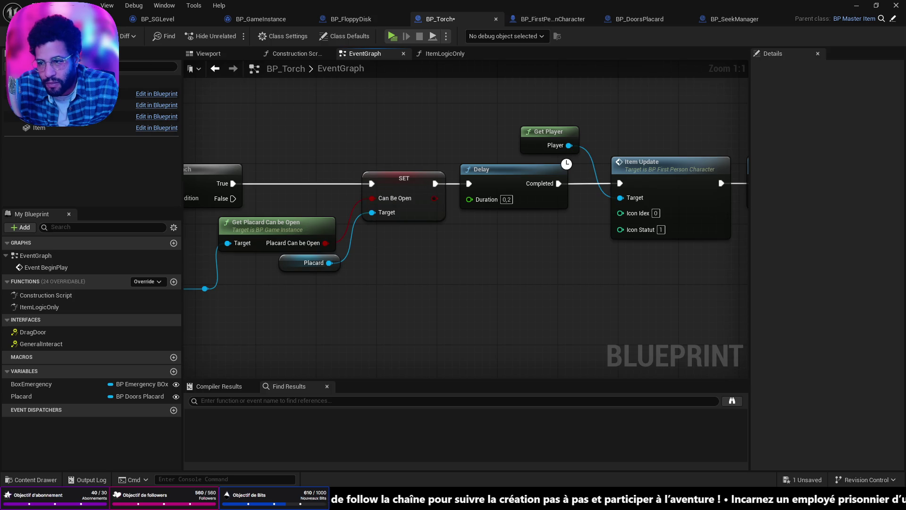
{"action": "left_click", "coordinate": [118, 18]}
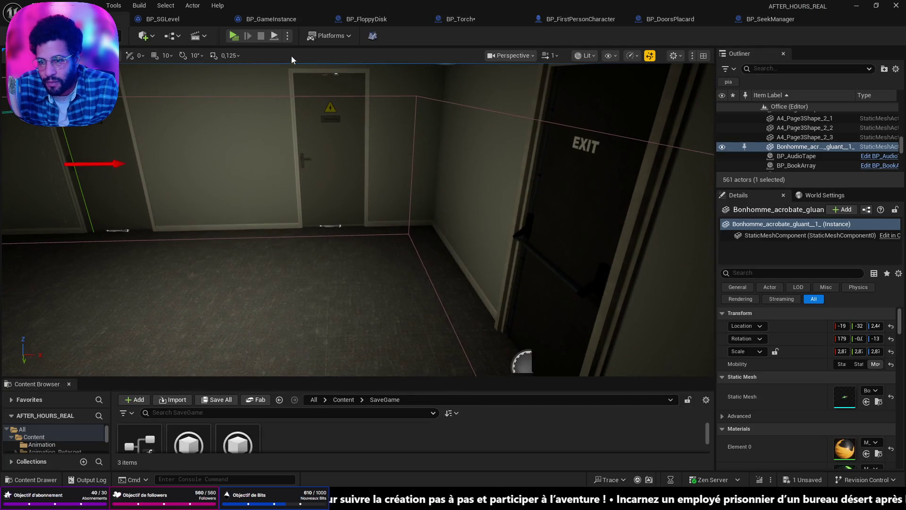
{"action": "key", "text": "alt+p"}
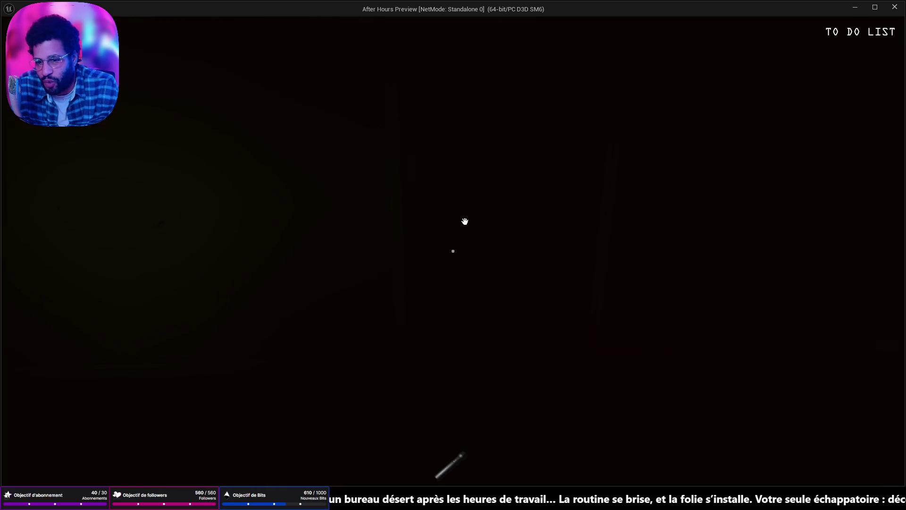
{"action": "key", "text": "e"}
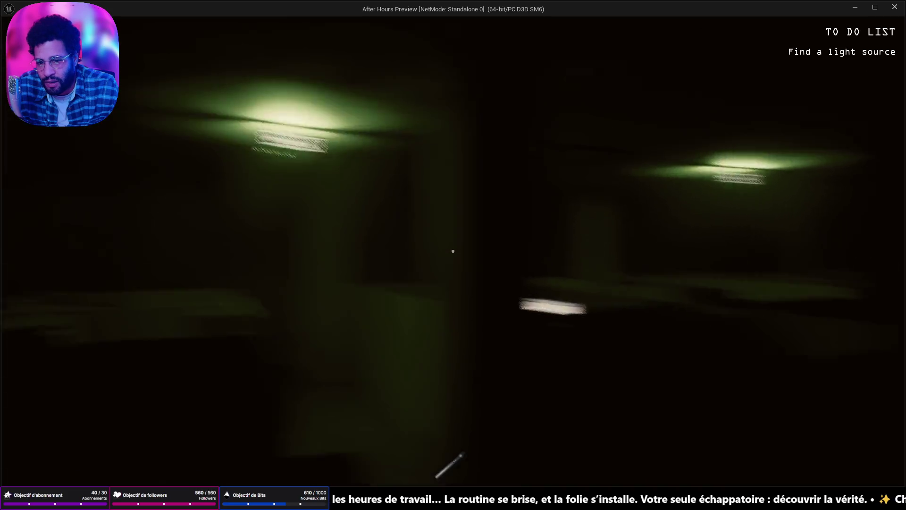
{"action": "key", "text": "f"}
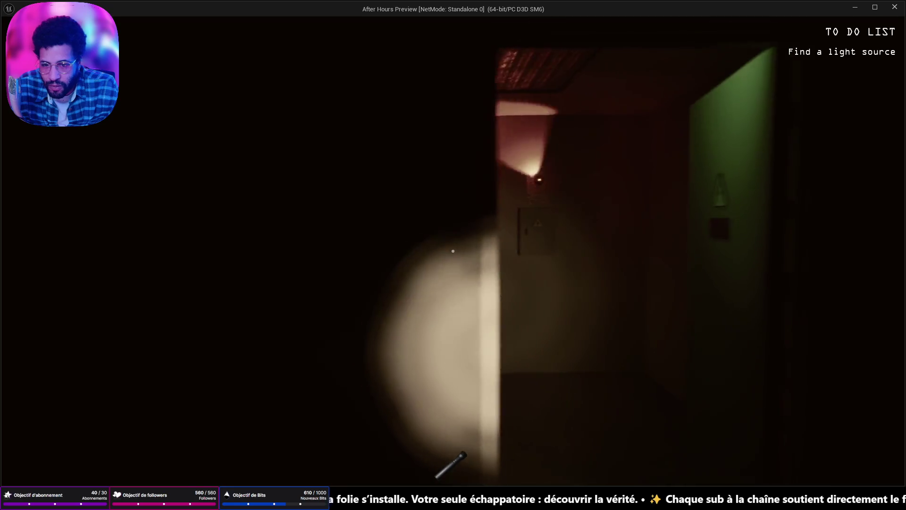
{"action": "key", "text": "Escape"}
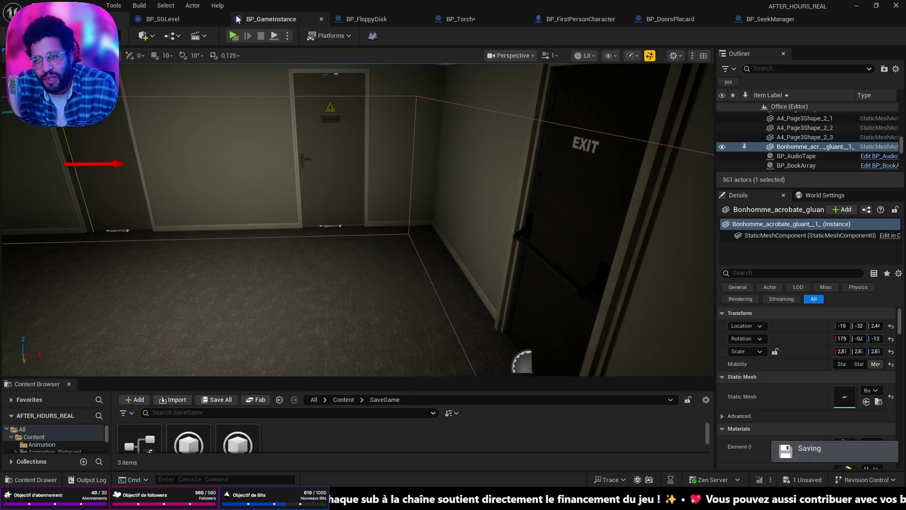
- Inspect BP_GameInstance's SaveTorchDisponibility and GetTorchDisponibility functions
{"action": "left_click", "coordinate": [255, 18]}
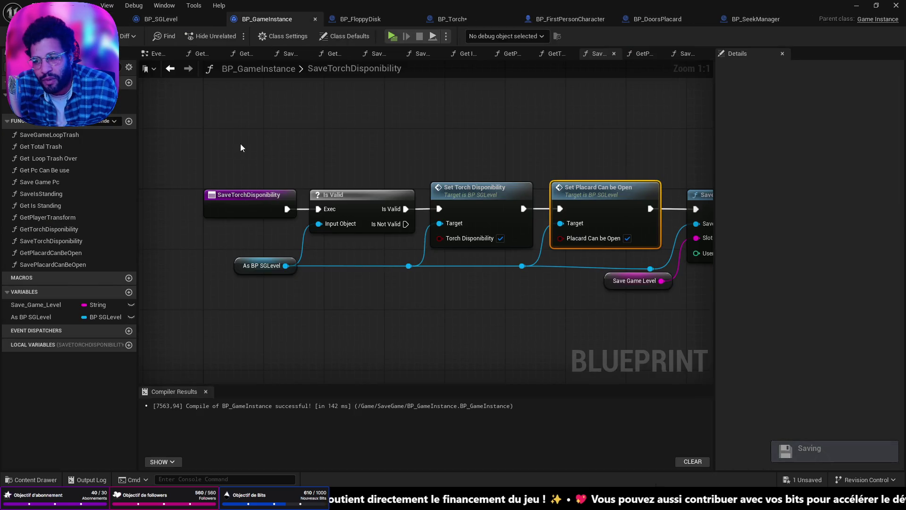
{"action": "left_click", "coordinate": [91, 243]}
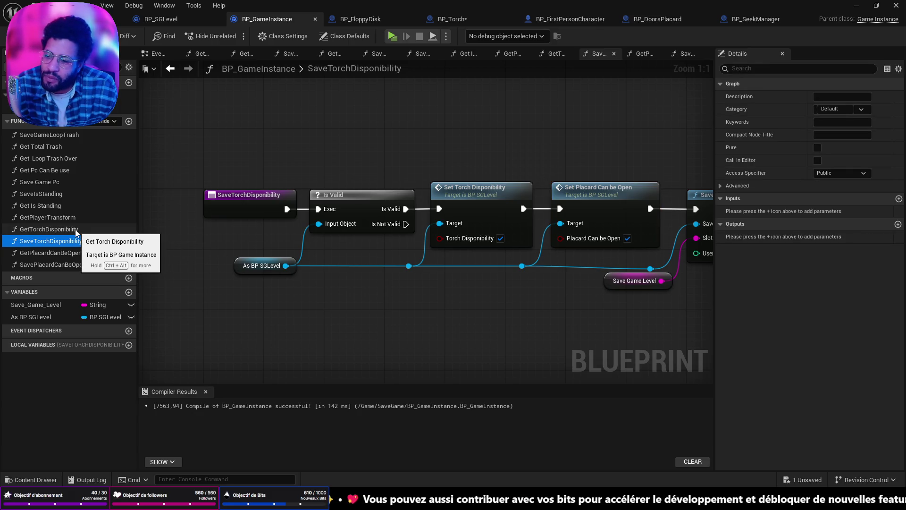
{"action": "left_click", "coordinate": [76, 229]}
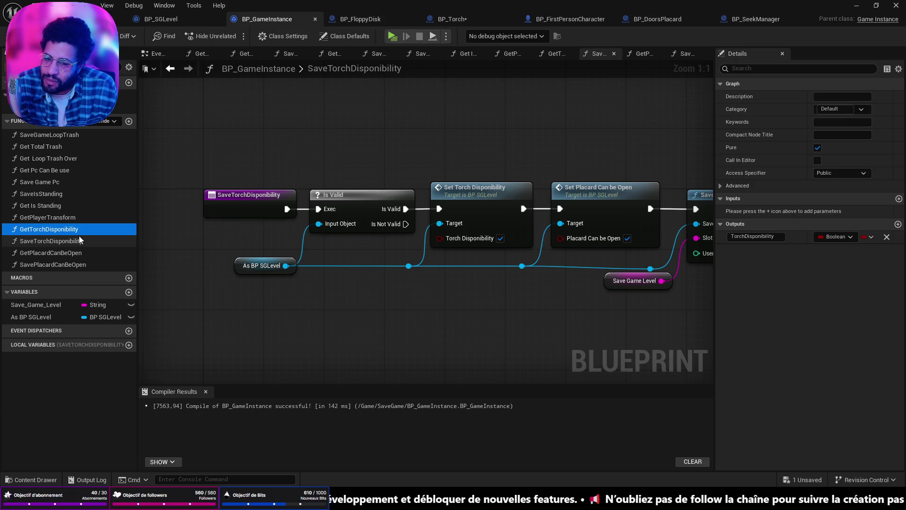
- Straighten the reroute points on the As BP SGLevel reference wire with Q
{"action": "left_click_drag", "start_coordinate": [649, 254], "coordinate": [279, 270]}
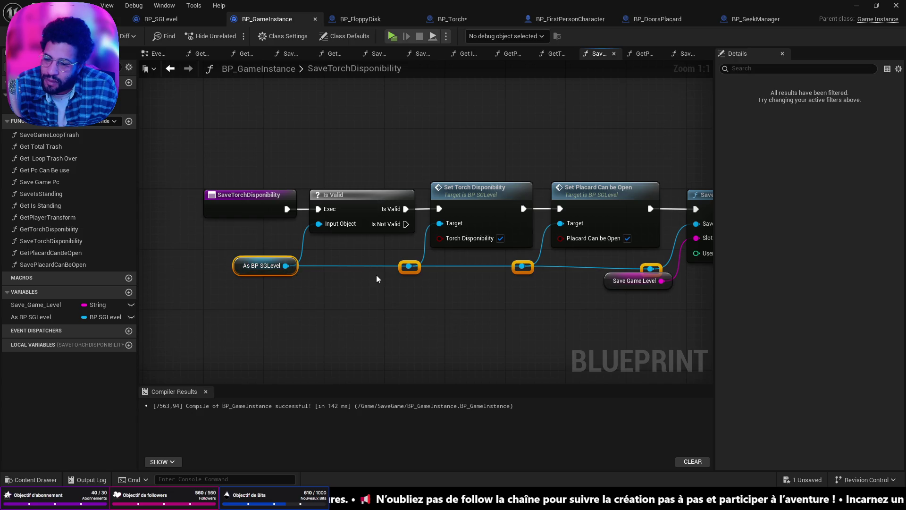
{"action": "key", "text": "q"}
{"action": "left_click", "coordinate": [443, 295]}
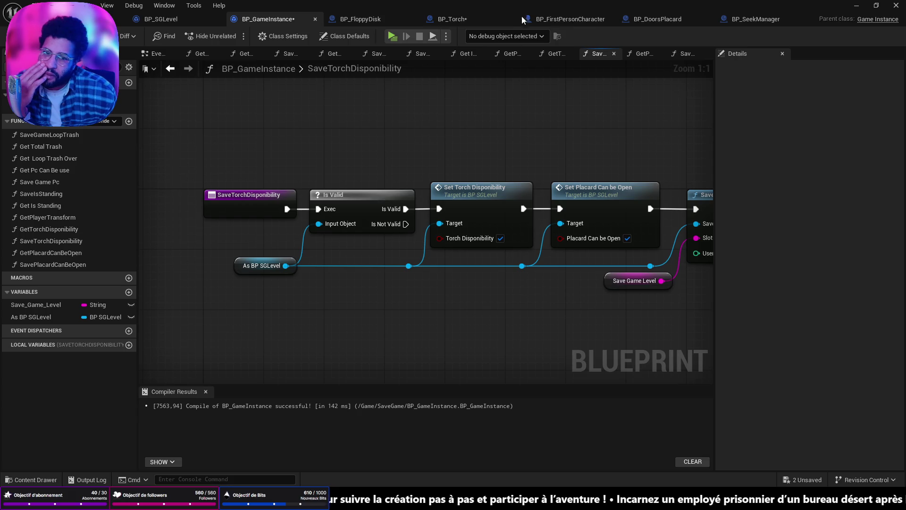
{"action": "left_click", "coordinate": [370, 21]}
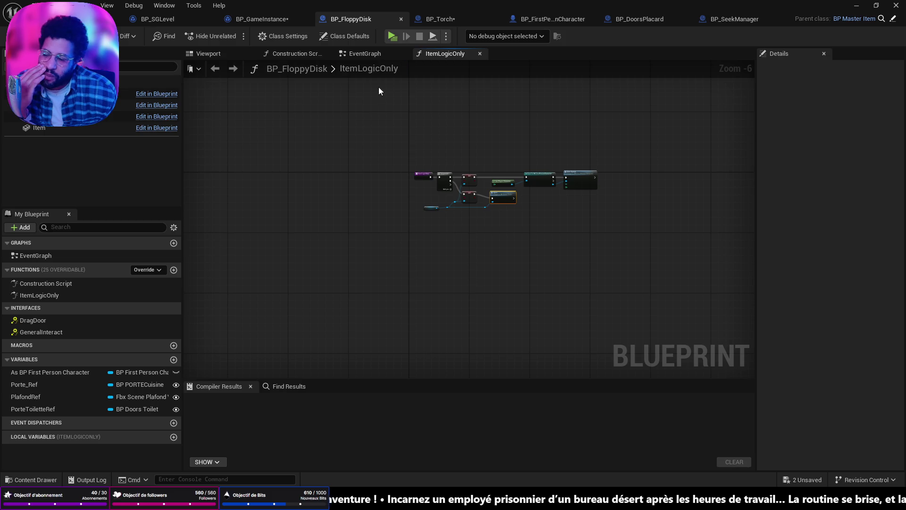
- Glance at BP_SeekManager, then in BP_FloppyDisk try moving Get Player Character and undo it
{"action": "left_click", "coordinate": [729, 20]}
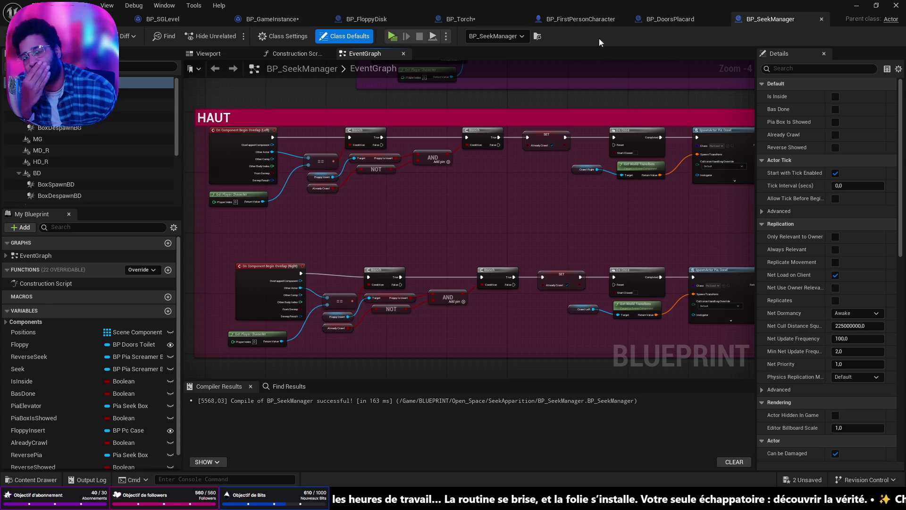
{"action": "left_click", "coordinate": [364, 20]}
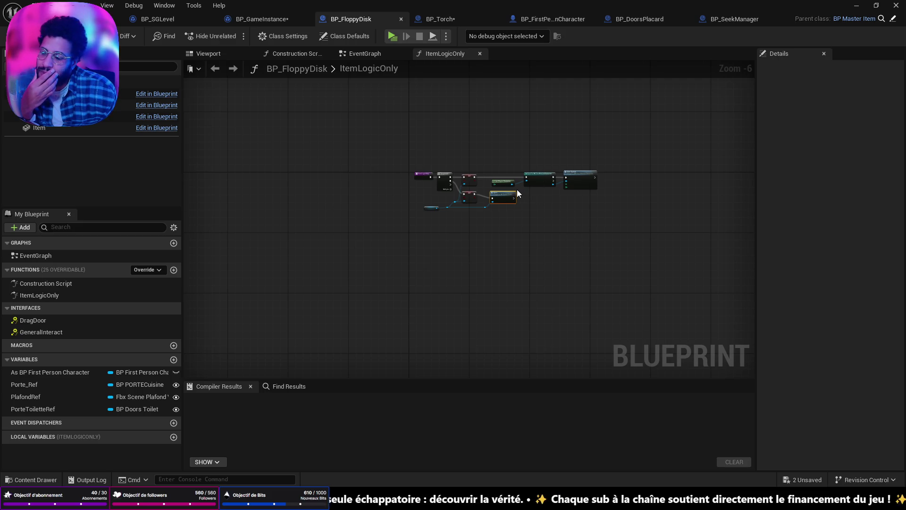
{"action": "scroll", "coordinate": [518, 189], "scroll_direction": "up", "scroll_amount": 5}
{"action": "left_click_drag", "start_coordinate": [525, 173], "coordinate": [527, 166]}
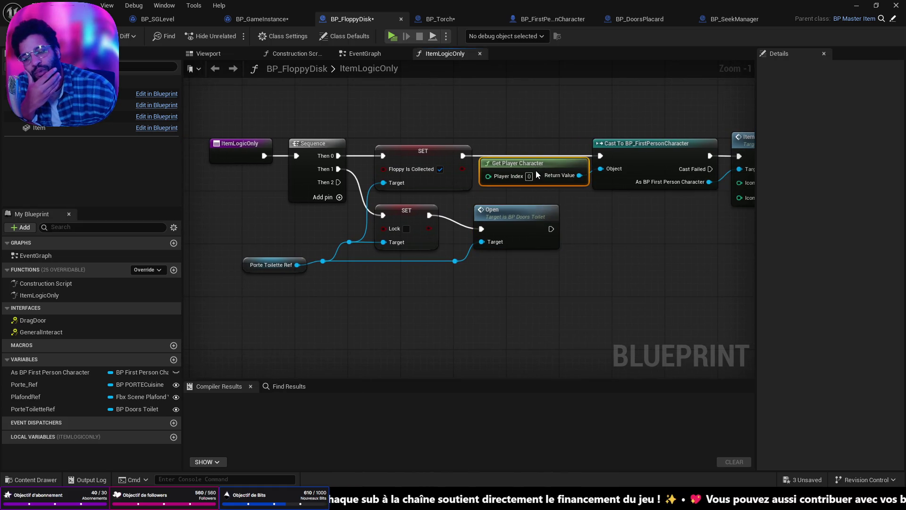
{"action": "key", "text": "ctrl+z"}
- Shift the Cast To and Item Update nodes right and nudge Get Player Character into line
{"action": "left_click_drag", "start_coordinate": [587, 202], "coordinate": [466, 241]}
{"action": "left_click_drag", "start_coordinate": [465, 148], "coordinate": [547, 177]}
{"action": "left_click_drag", "start_coordinate": [491, 175], "coordinate": [504, 177]}
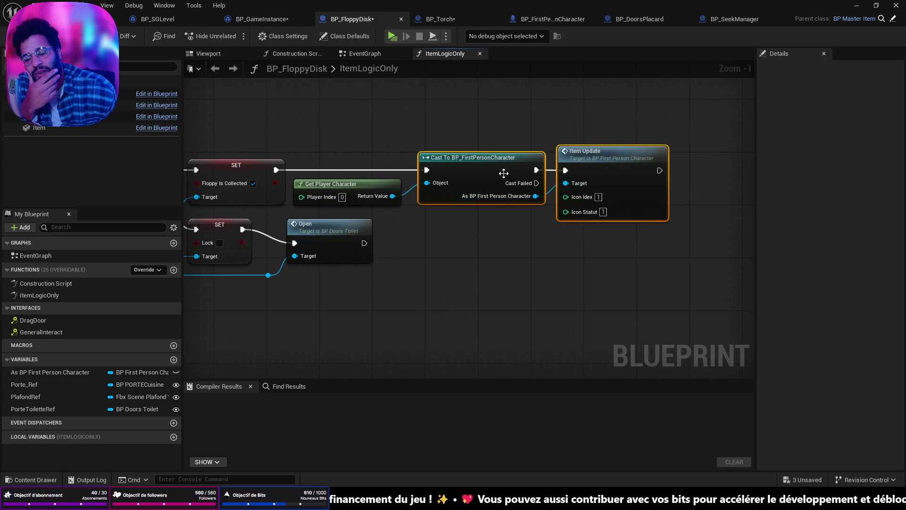
{"action": "left_click_drag", "start_coordinate": [430, 234], "coordinate": [518, 220]}
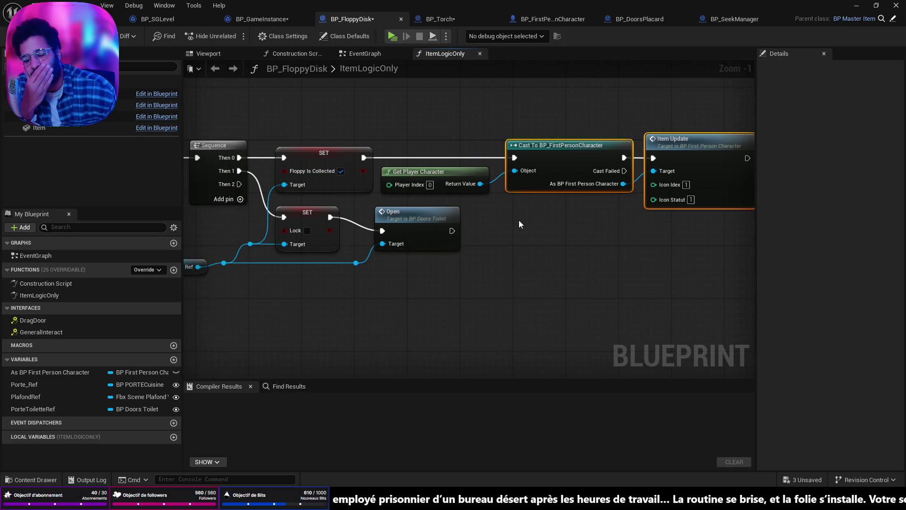
{"action": "left_click", "coordinate": [461, 174]}
{"action": "left_click_drag", "start_coordinate": [461, 177], "coordinate": [465, 176]}
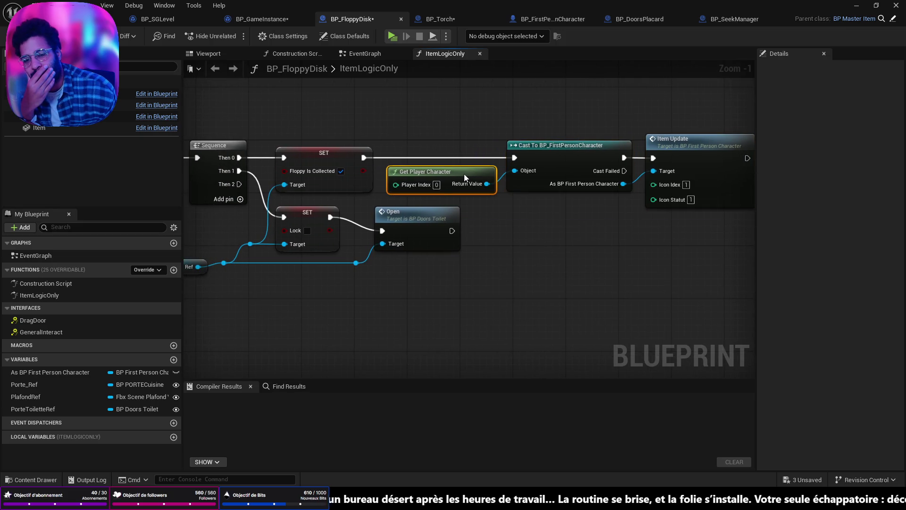
{"action": "left_click", "coordinate": [465, 200]}
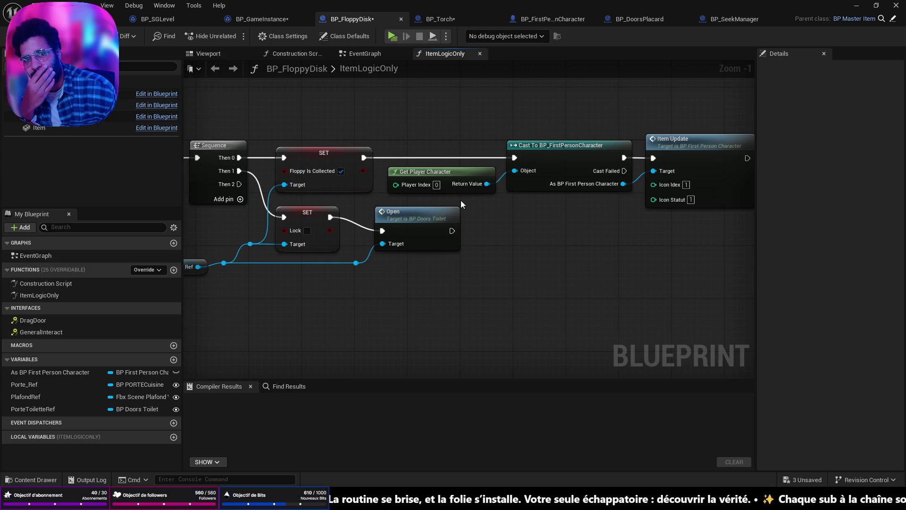
{"action": "left_click", "coordinate": [436, 19]}
{"action": "scroll", "coordinate": [452, 165], "scroll_direction": "down", "scroll_amount": 4}
- Move BP_Torch's Event BeginPlay node to the left
{"action": "left_click_drag", "start_coordinate": [431, 229], "coordinate": [514, 244]}
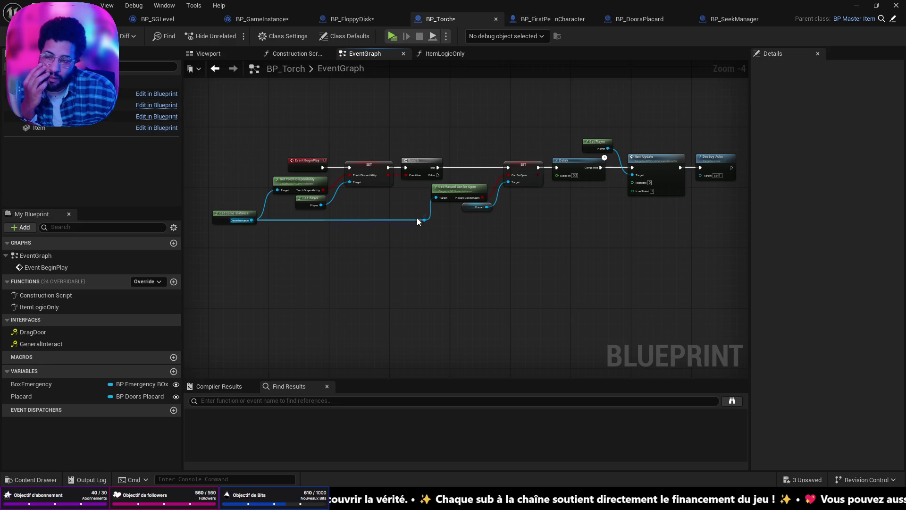
{"action": "scroll", "coordinate": [298, 183], "scroll_direction": "up", "scroll_amount": 5}
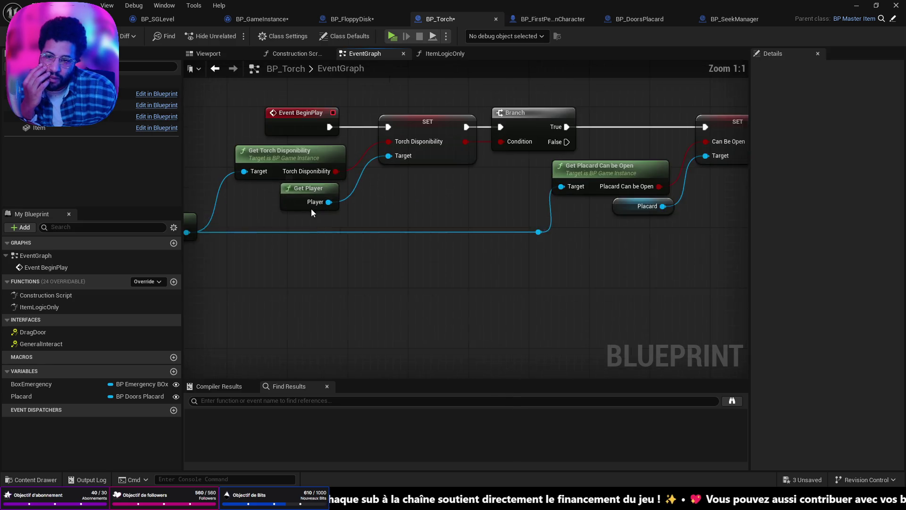
{"action": "left_click_drag", "start_coordinate": [358, 154], "coordinate": [274, 154]}
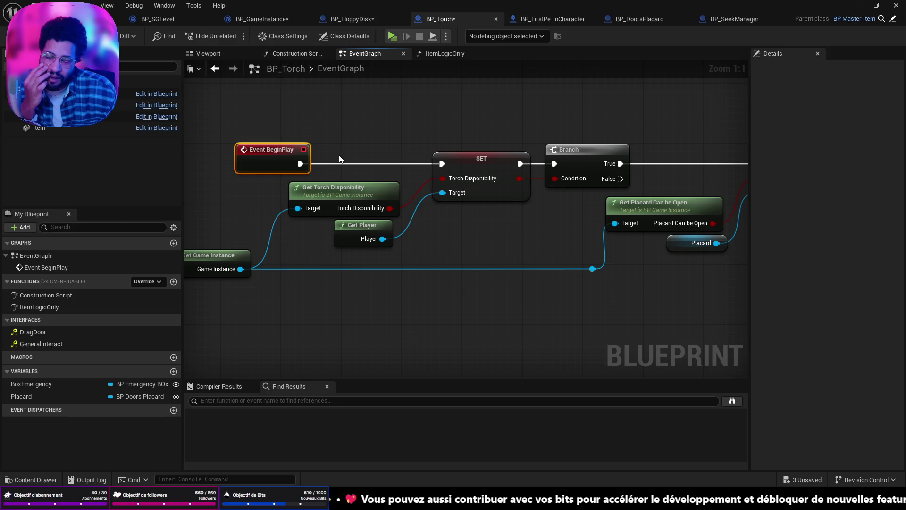
{"action": "scroll", "coordinate": [417, 234], "scroll_direction": "down", "scroll_amount": 5}
{"action": "scroll", "coordinate": [422, 234], "scroll_direction": "up", "scroll_amount": 4}
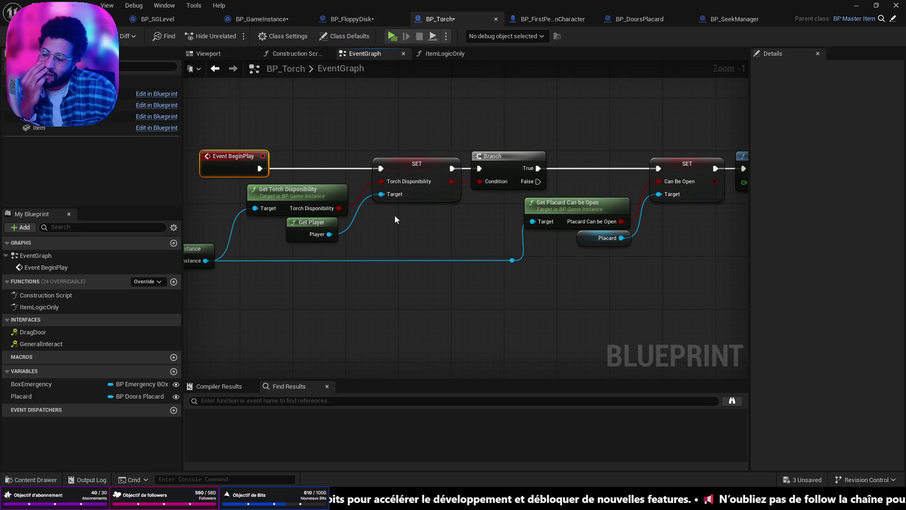
{"action": "scroll", "coordinate": [390, 215], "scroll_direction": "down", "scroll_amount": 4}
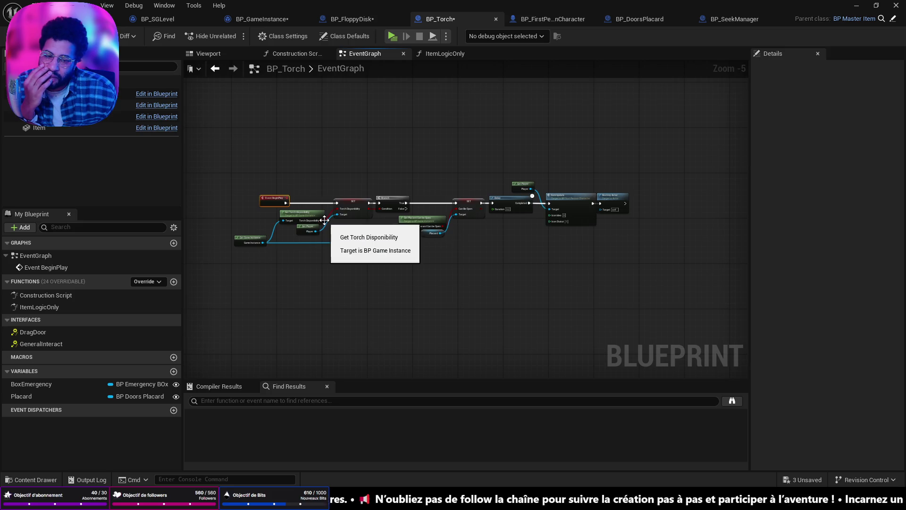
{"action": "left_click", "coordinate": [331, 296]}
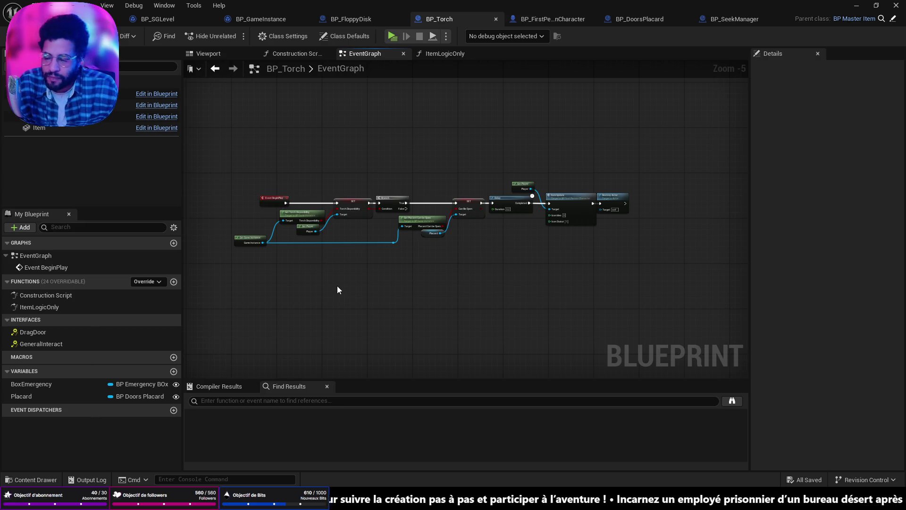
- Save all modified Blueprints with Ctrl+Shift+S and pan along the BeginPlay chain to review it
{"action": "key", "text": "ctrl+shift+s"}
{"action": "scroll", "coordinate": [327, 296], "scroll_direction": "up", "scroll_amount": 3}
{"action": "left_click_drag", "start_coordinate": [388, 250], "coordinate": [310, 267]}
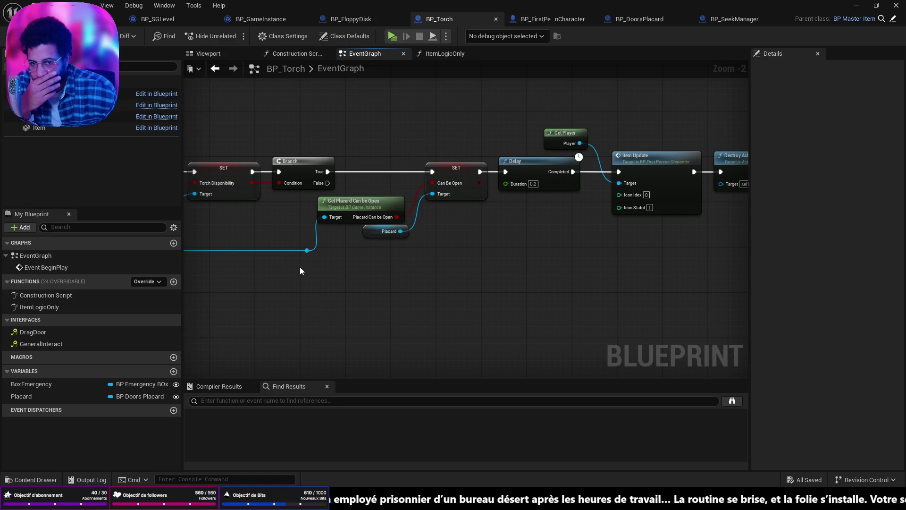
{"action": "left_click_drag", "start_coordinate": [314, 190], "coordinate": [340, 199]}
{"action": "scroll", "coordinate": [311, 197], "scroll_direction": "down", "scroll_amount": 2}
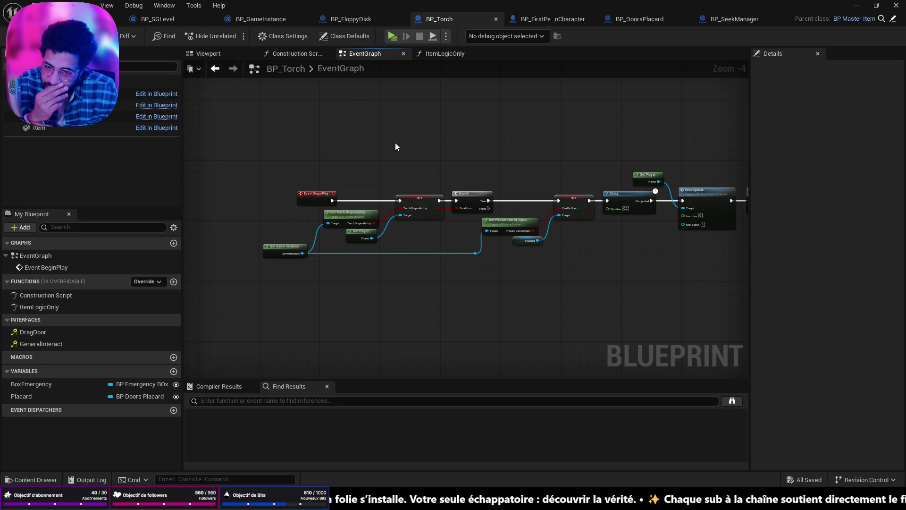
{"action": "left_click", "coordinate": [66, 19]}
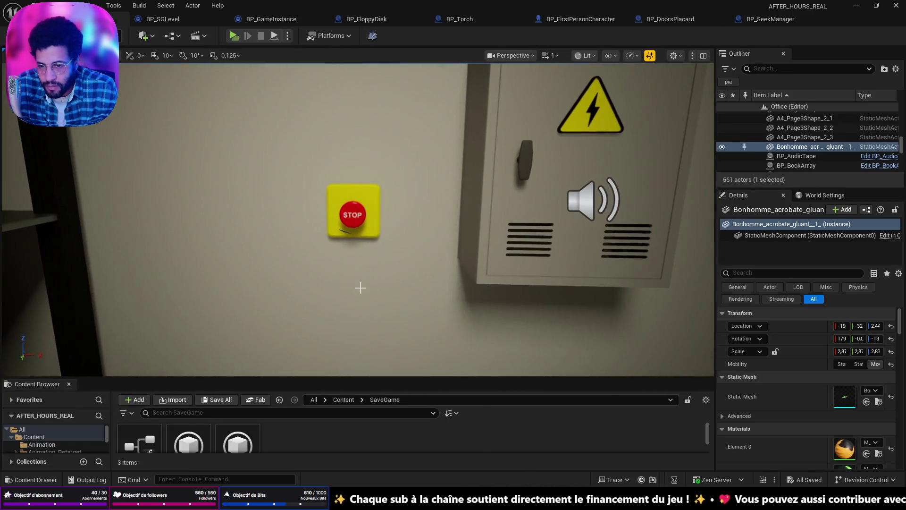
- Focus the BP_AlarmButton actor, open its Blueprint and view its Push logic
{"action": "left_click", "coordinate": [353, 215]}
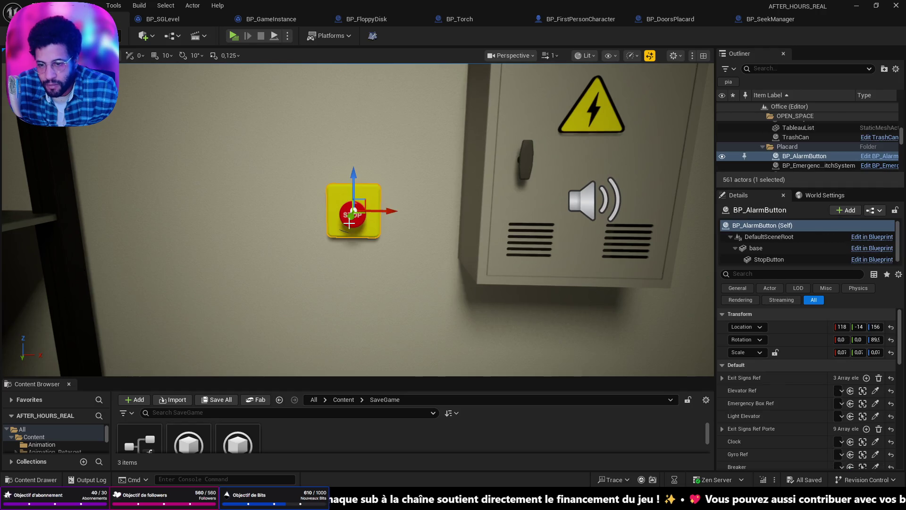
{"action": "key", "text": "f"}
{"action": "left_click", "coordinate": [879, 156]}
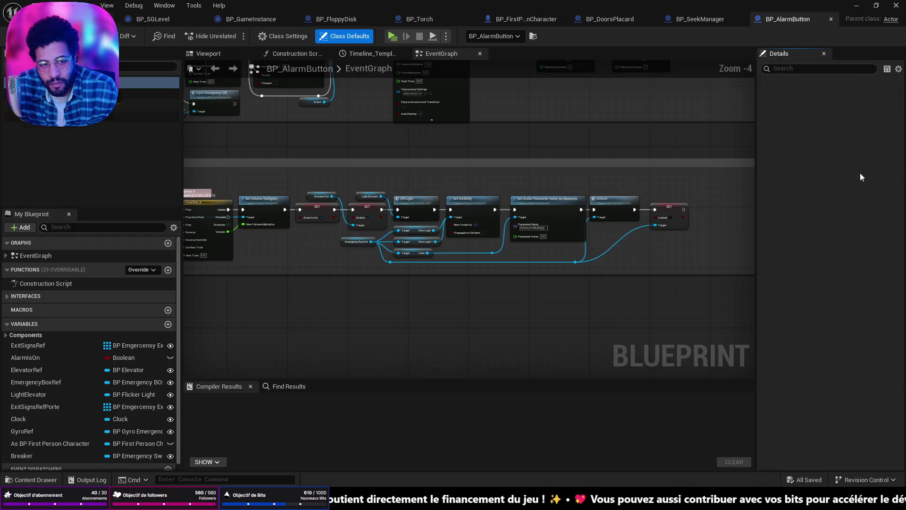
{"action": "scroll", "coordinate": [606, 294], "scroll_direction": "down", "scroll_amount": 5}
{"action": "scroll", "coordinate": [607, 294], "scroll_direction": "up", "scroll_amount": 5}
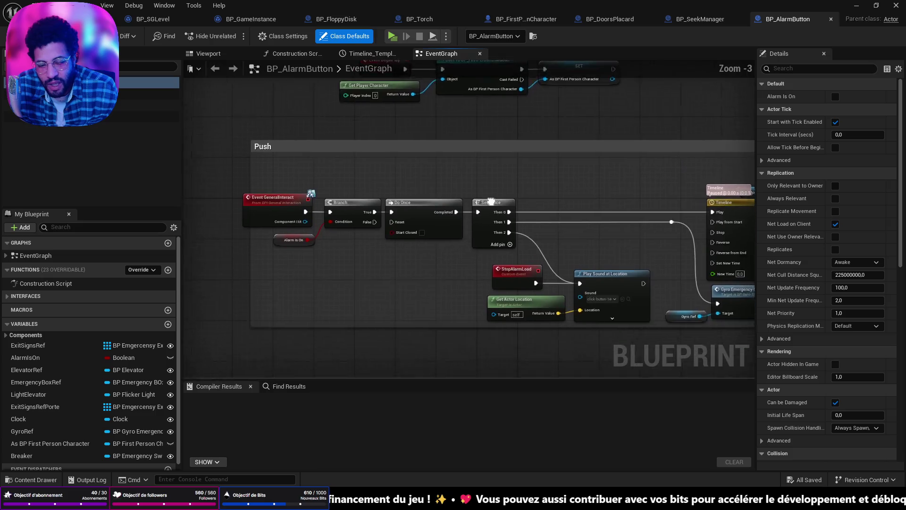
{"action": "mouse_move", "coordinate": [457, 126]}
{"action": "left_mouse_down"}
{"action": "mouse_move", "coordinate": [396, 155]}
{"action": "mouse_move", "coordinate": [378, 132]}
{"action": "mouse_move", "coordinate": [469, 151]}
{"action": "mouse_move", "coordinate": [717, 150]}
{"action": "mouse_move", "coordinate": [534, 164]}
{"action": "left_mouse_up"}
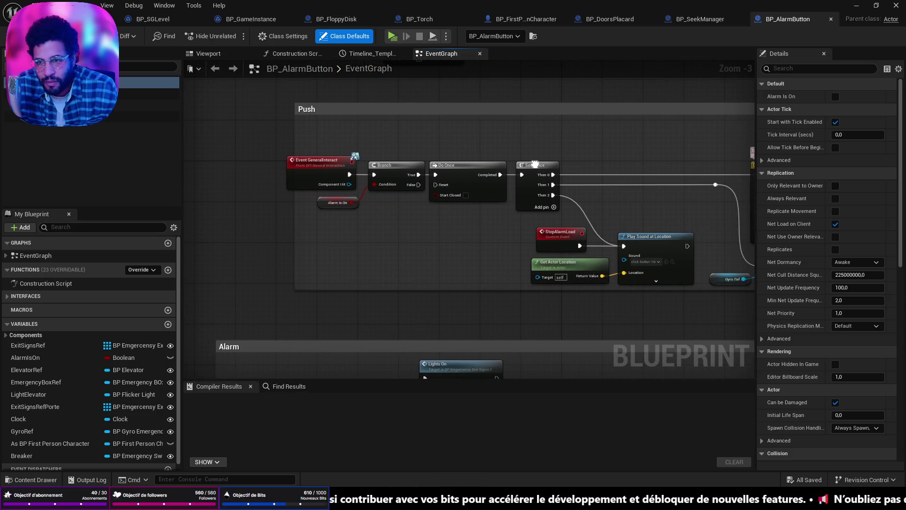
{"action": "left_click", "coordinate": [261, 20]}
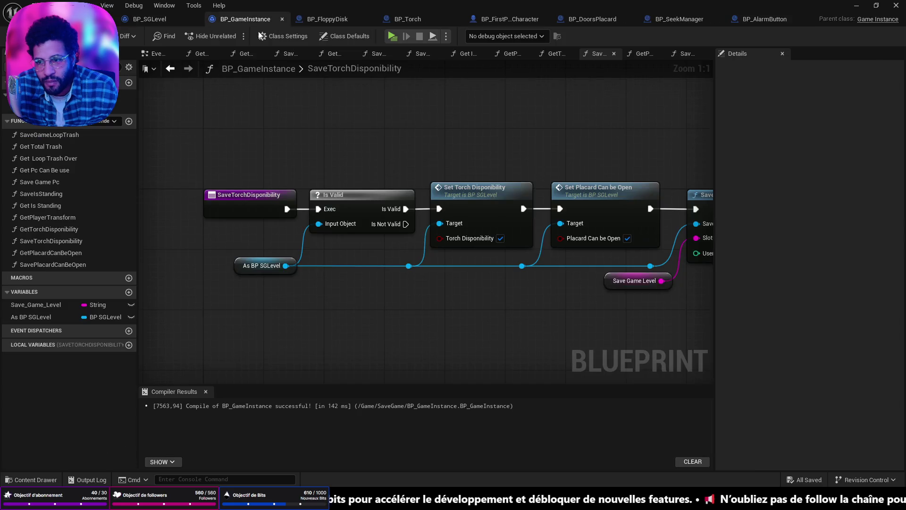
- Zoom out on SaveTorchDisponibility and check the function's properties in Details
{"action": "scroll", "coordinate": [236, 248], "scroll_direction": "down", "scroll_amount": 3}
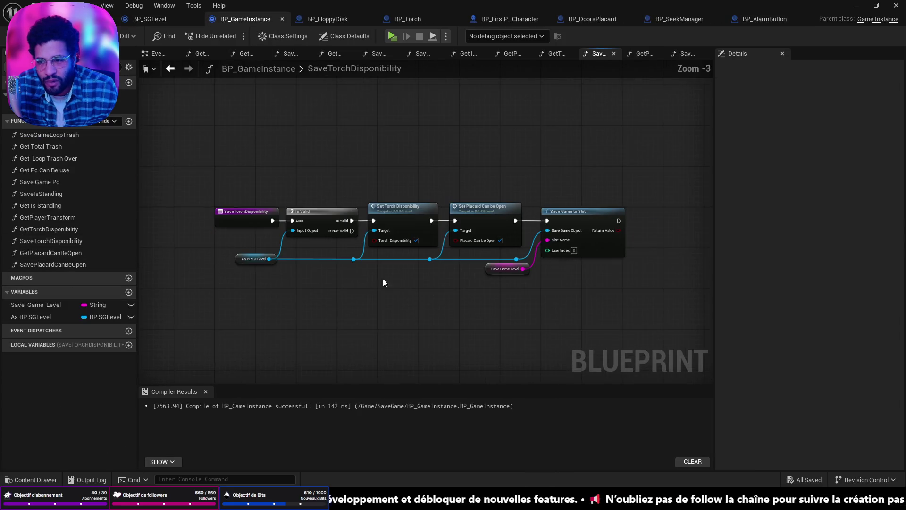
{"action": "left_click", "coordinate": [108, 241]}
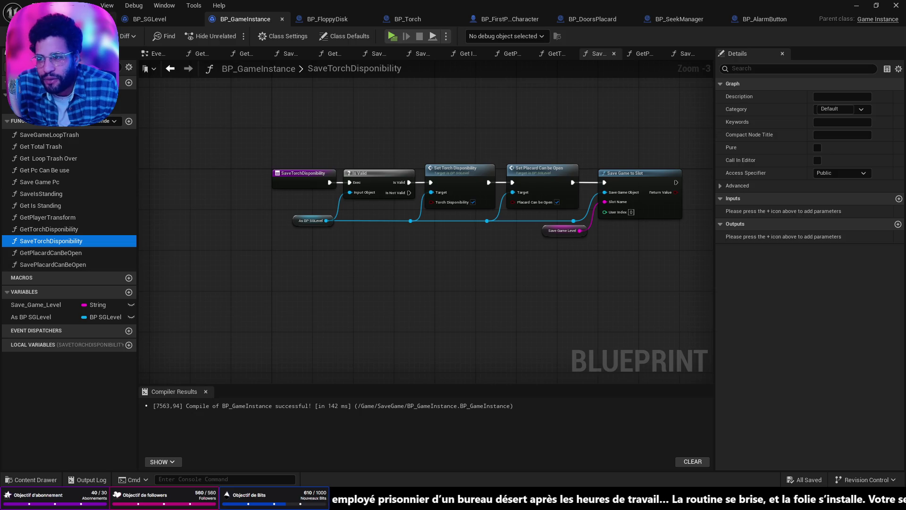
{"action": "key", "text": "alt+Tab"}
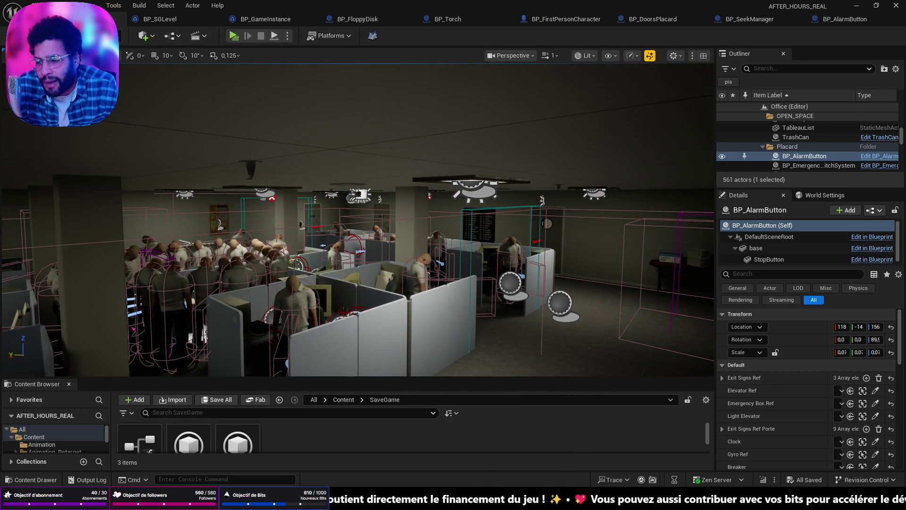
- Frame the BP_DoorsToilet door, then glance at BP_AlarmButton's graph before BP_Torch's EventGraph
{"action": "left_click", "coordinate": [383, 226]}
{"action": "key", "text": "f"}
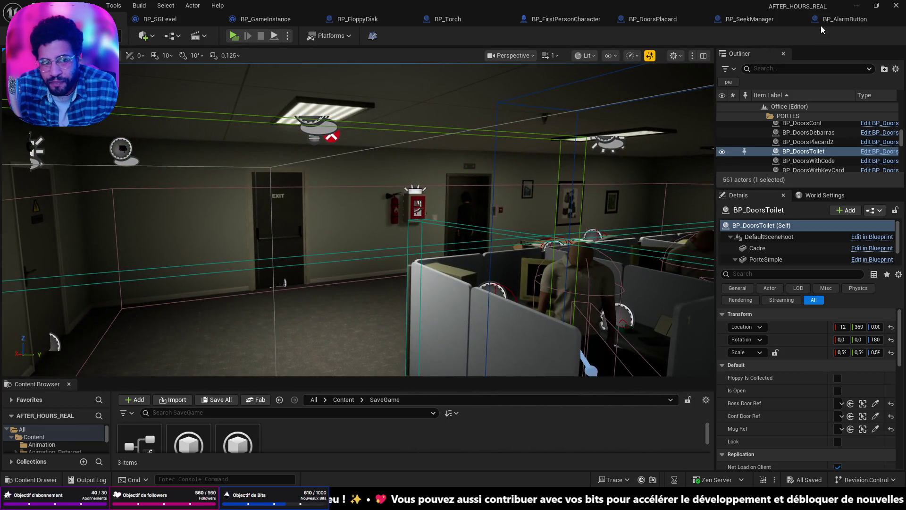
{"action": "left_click", "coordinate": [819, 23]}
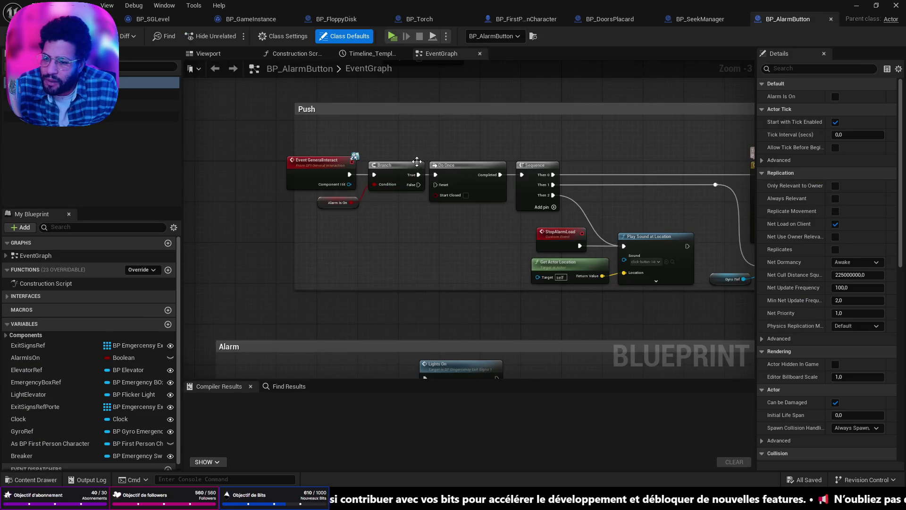
{"action": "scroll", "coordinate": [417, 161], "scroll_direction": "down", "scroll_amount": 2}
{"action": "scroll", "coordinate": [425, 205], "scroll_direction": "up", "scroll_amount": 5}
{"action": "left_click", "coordinate": [416, 19]}
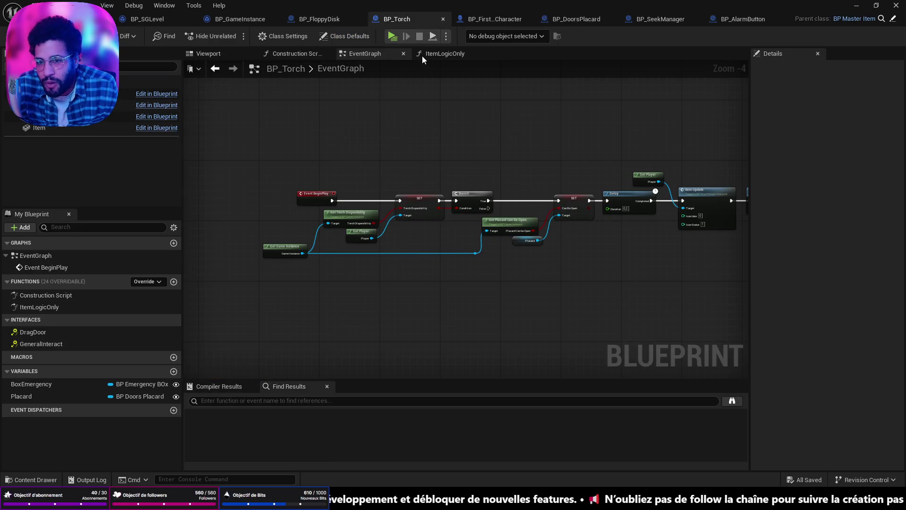
- Follow the torch's ItemLogicOnly graph to the Save Torch Disponibility call and open it
{"action": "left_click", "coordinate": [445, 55]}
{"action": "scroll", "coordinate": [580, 226], "scroll_direction": "down", "scroll_amount": 2}
{"action": "left_click_drag", "start_coordinate": [580, 225], "coordinate": [577, 226]}
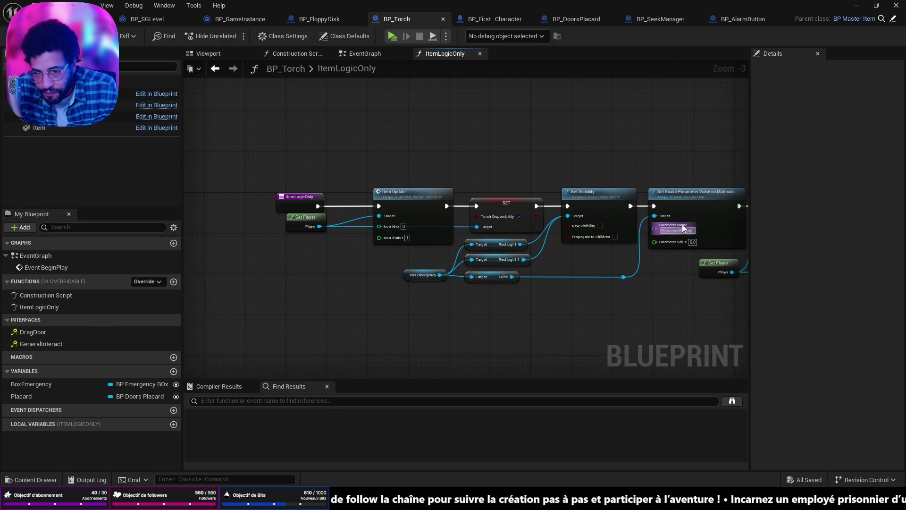
{"action": "left_click_drag", "start_coordinate": [654, 193], "coordinate": [526, 196]}
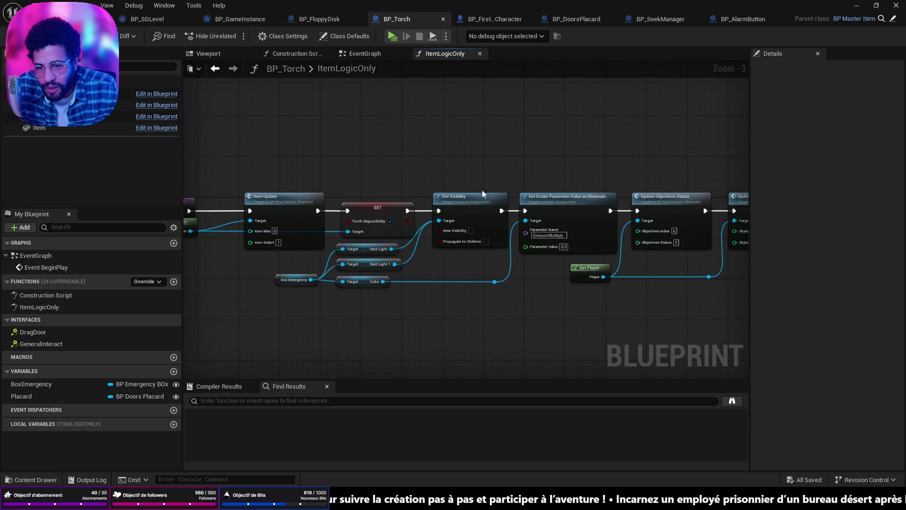
{"action": "left_click_drag", "start_coordinate": [613, 208], "coordinate": [327, 212]}
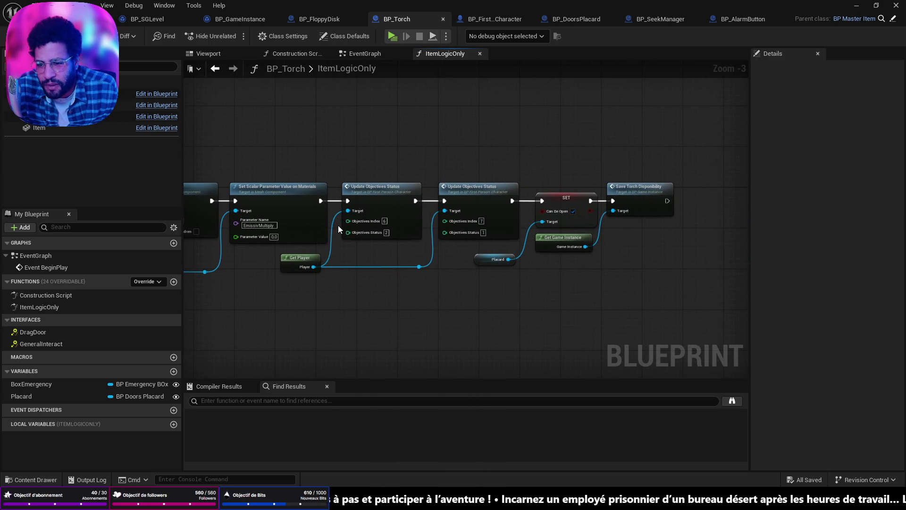
{"action": "scroll", "coordinate": [559, 212], "scroll_direction": "up", "scroll_amount": 3}
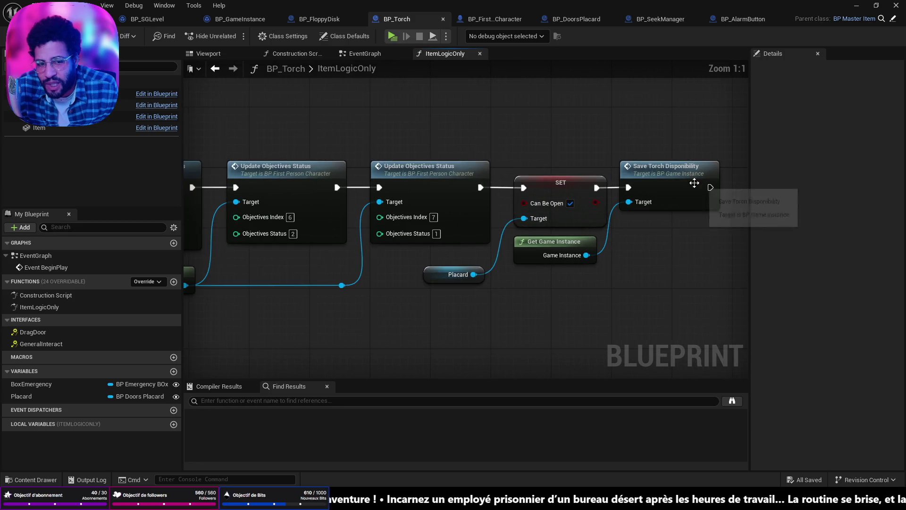
{"action": "double_click", "coordinate": [692, 171]}
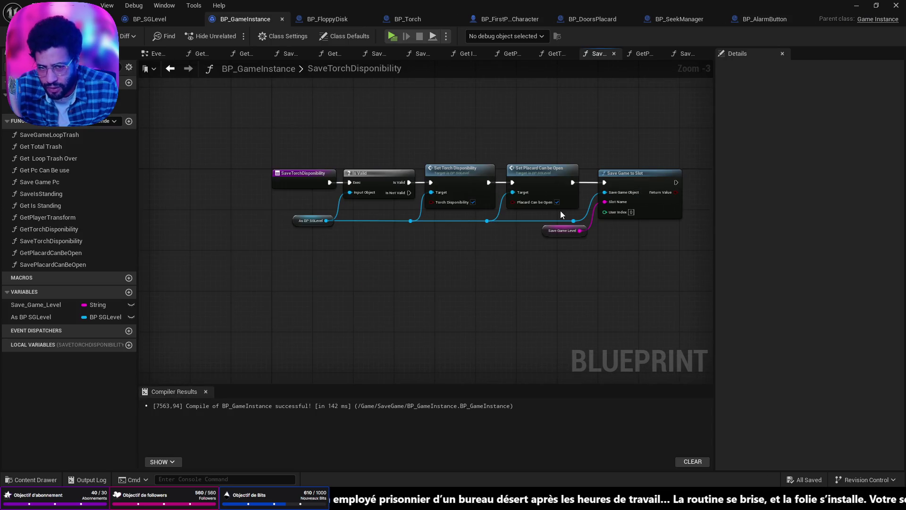
- Review the game instance's SaveTorchDisponibility function, then go back to BP_Torch's EventGraph
{"action": "scroll", "coordinate": [560, 214], "scroll_direction": "up", "scroll_amount": 3}
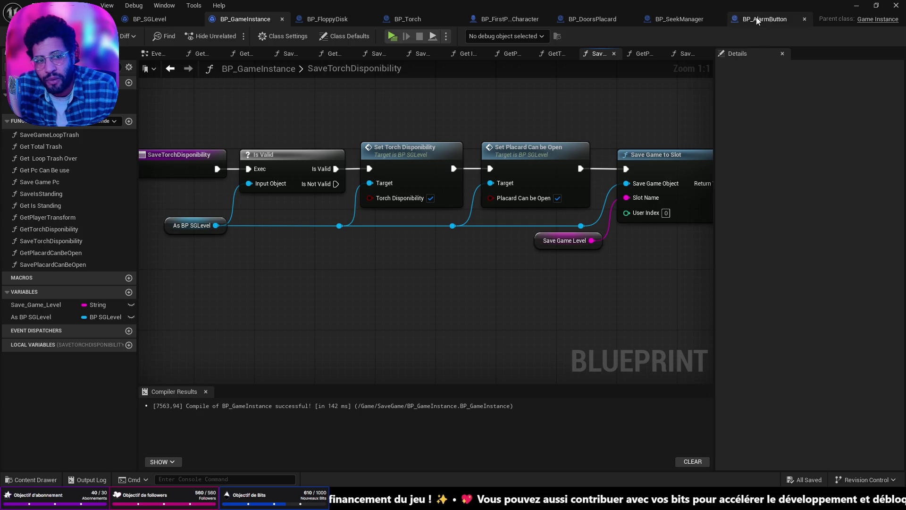
{"action": "left_click", "coordinate": [415, 21]}
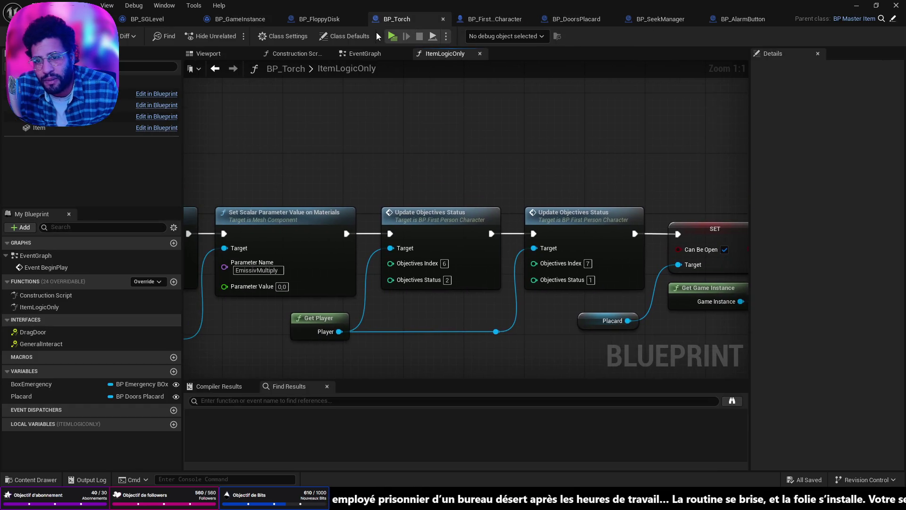
{"action": "left_click", "coordinate": [359, 53]}
{"action": "scroll", "coordinate": [425, 153], "scroll_direction": "up", "scroll_amount": 4}
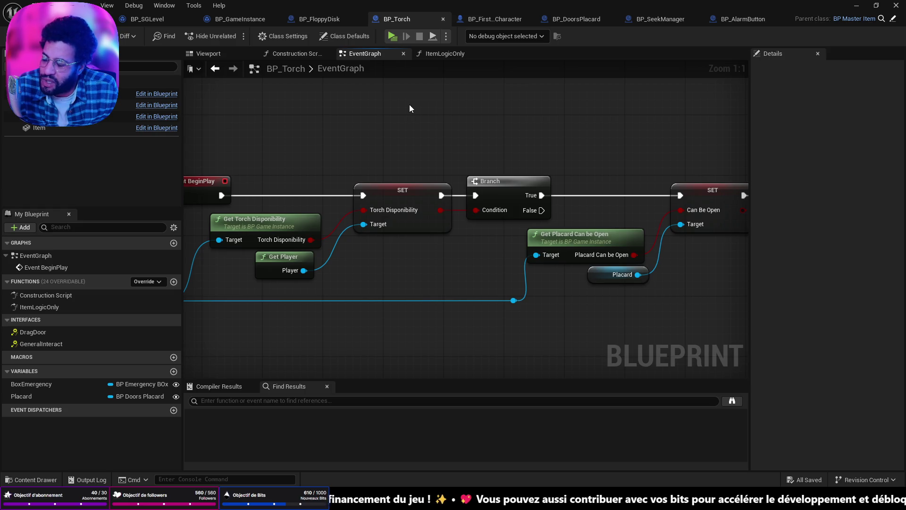
{"action": "left_click", "coordinate": [70, 19]}
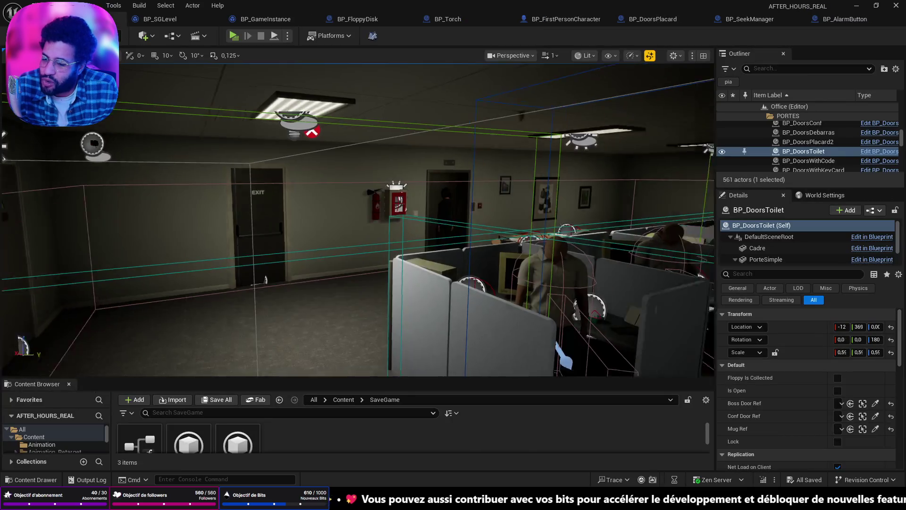
- Fly the viewport camera through the storage room into the toilet room
{"action": "mouse_move", "coordinate": [225, 195]}
{"action": "left_mouse_down"}
{"action": "mouse_move", "coordinate": [225, 180]}
{"action": "mouse_move", "coordinate": [226, 195]}
{"action": "left_mouse_up"}
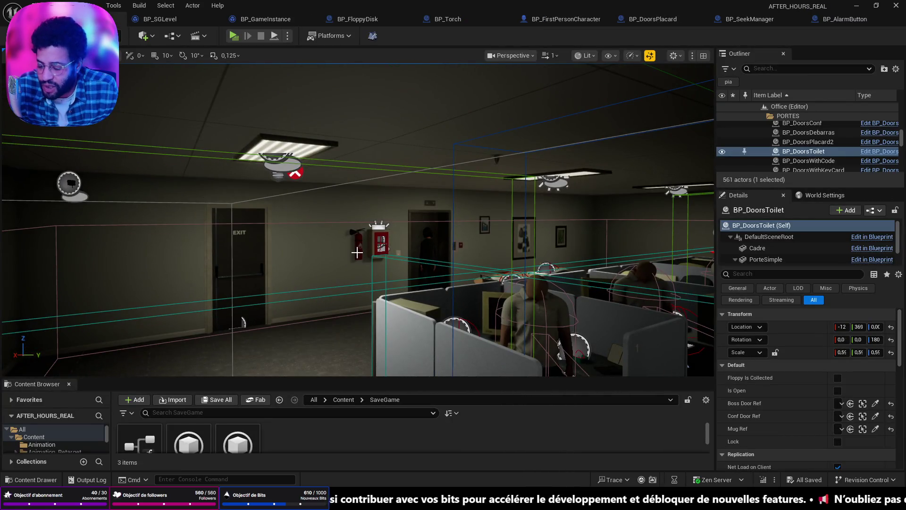
{"action": "left_click_drag", "start_coordinate": [432, 265], "coordinate": [330, 302]}
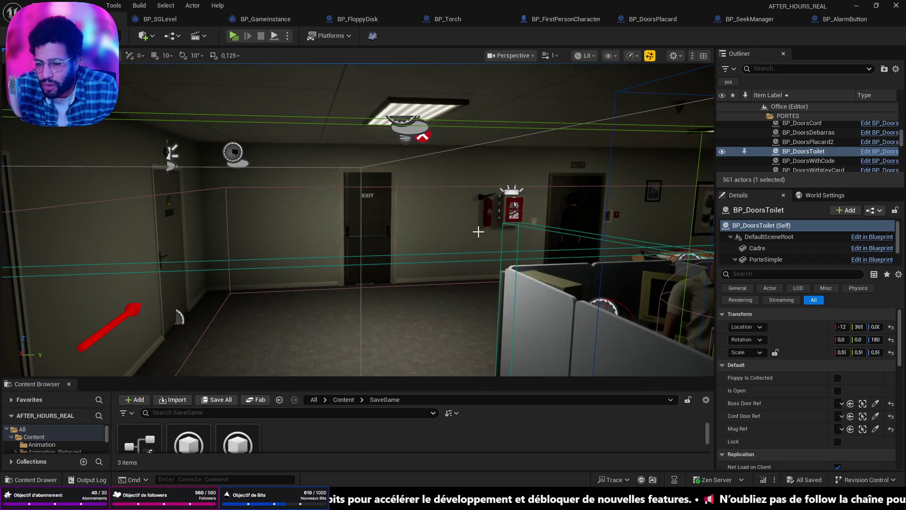
{"action": "left_click_drag", "start_coordinate": [478, 208], "coordinate": [465, 151]}
{"action": "left_click_drag", "start_coordinate": [358, 217], "coordinate": [425, 221]}
{"action": "key", "text": "f"}
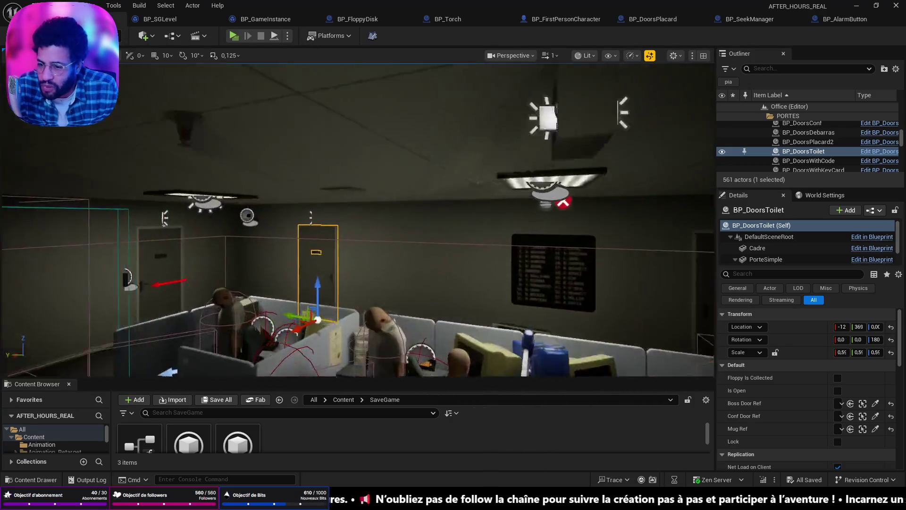
{"action": "mouse_move", "coordinate": [358, 199]}
{"action": "left_mouse_down"}
{"action": "mouse_move", "coordinate": [358, 245]}
{"action": "mouse_move", "coordinate": [347, 247]}
{"action": "left_mouse_up"}
{"action": "left_click_drag", "start_coordinate": [428, 264], "coordinate": [424, 263]}
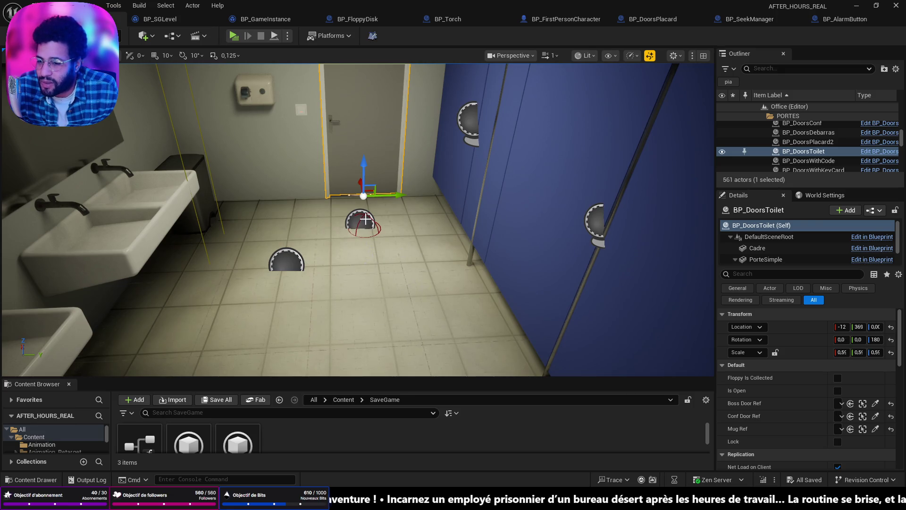
{"action": "left_click_drag", "start_coordinate": [391, 274], "coordinate": [516, 270]}
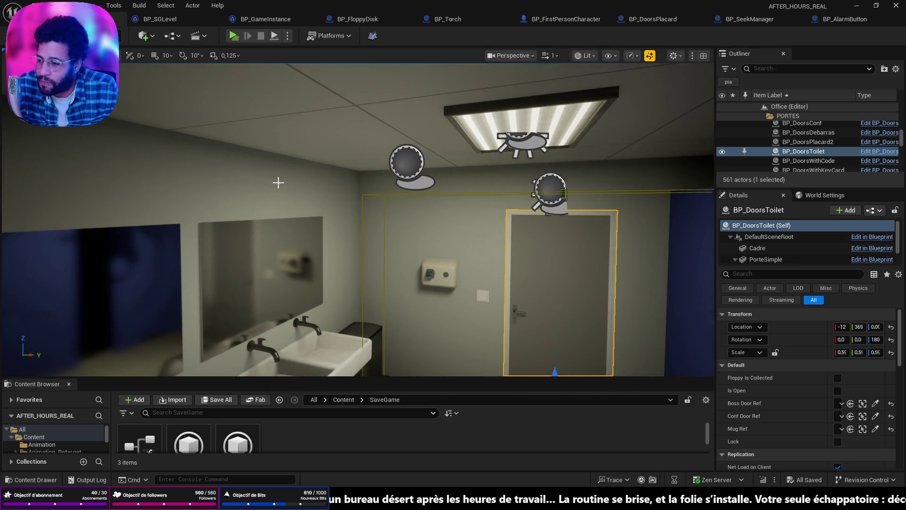
{"action": "left_click_drag", "start_coordinate": [426, 220], "coordinate": [446, 226]}
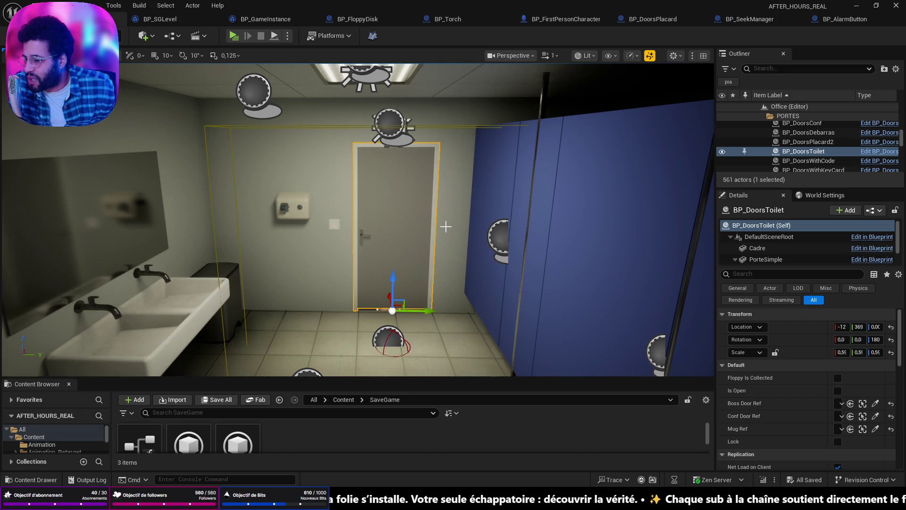
- Return to the toilet door, look down and select the floppy disk on the floor
{"action": "mouse_move", "coordinate": [462, 224]}
{"action": "left_mouse_down"}
{"action": "mouse_move", "coordinate": [463, 238]}
{"action": "mouse_move", "coordinate": [465, 191]}
{"action": "left_mouse_up"}
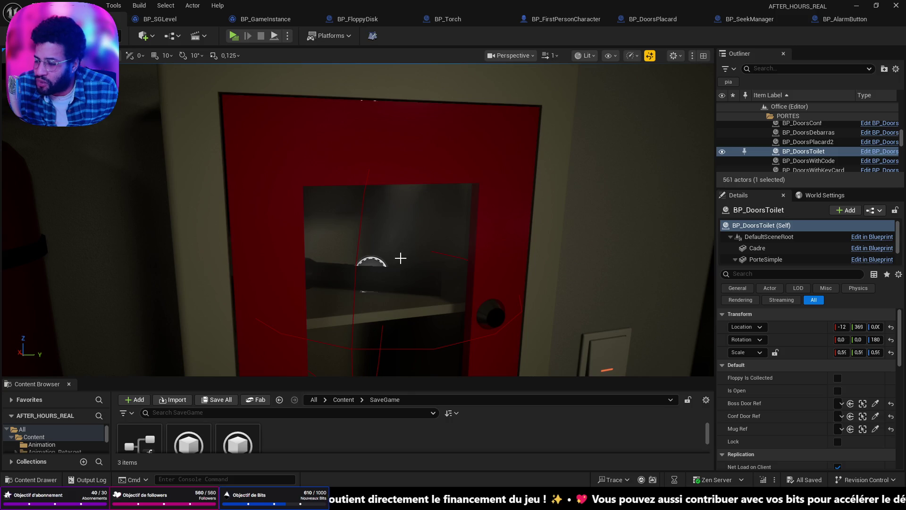
{"action": "mouse_move", "coordinate": [400, 258]}
{"action": "left_mouse_down"}
{"action": "mouse_move", "coordinate": [400, 271]}
{"action": "mouse_move", "coordinate": [372, 272]}
{"action": "mouse_move", "coordinate": [415, 270]}
{"action": "mouse_move", "coordinate": [396, 271]}
{"action": "left_mouse_up"}
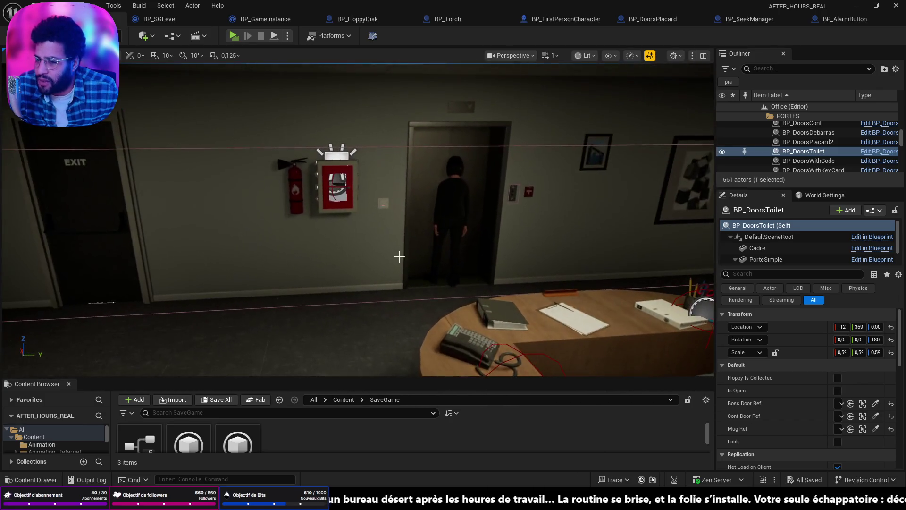
{"action": "mouse_move", "coordinate": [324, 185]}
{"action": "left_mouse_down"}
{"action": "mouse_move", "coordinate": [335, 185]}
{"action": "mouse_move", "coordinate": [326, 184]}
{"action": "left_mouse_up"}
{"action": "left_click_drag", "start_coordinate": [178, 170], "coordinate": [178, 170]}
{"action": "key", "text": "f"}
{"action": "left_click_drag", "start_coordinate": [273, 294], "coordinate": [273, 294]}
{"action": "left_click", "coordinate": [331, 209]}
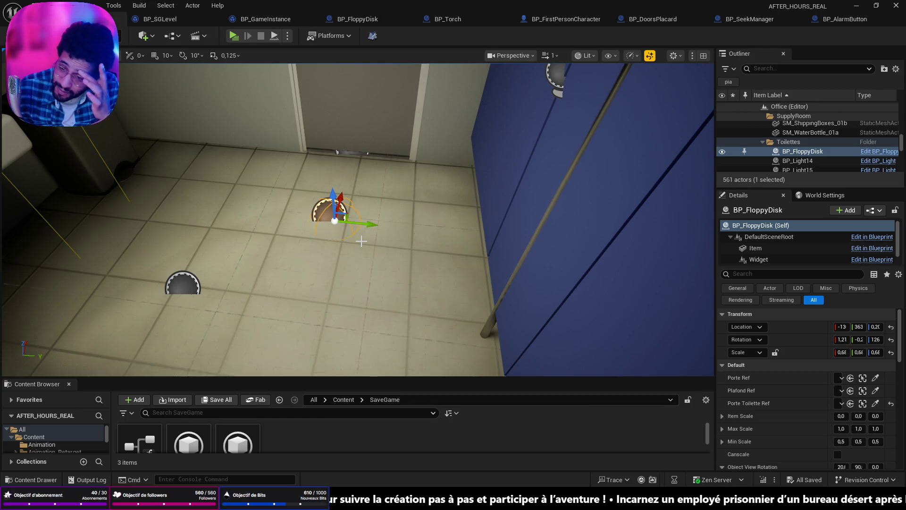
{"action": "mouse_move", "coordinate": [361, 241]}
{"action": "left_mouse_down"}
{"action": "mouse_move", "coordinate": [360, 203]}
{"action": "mouse_move", "coordinate": [355, 241]}
{"action": "mouse_move", "coordinate": [344, 240]}
{"action": "left_mouse_up"}
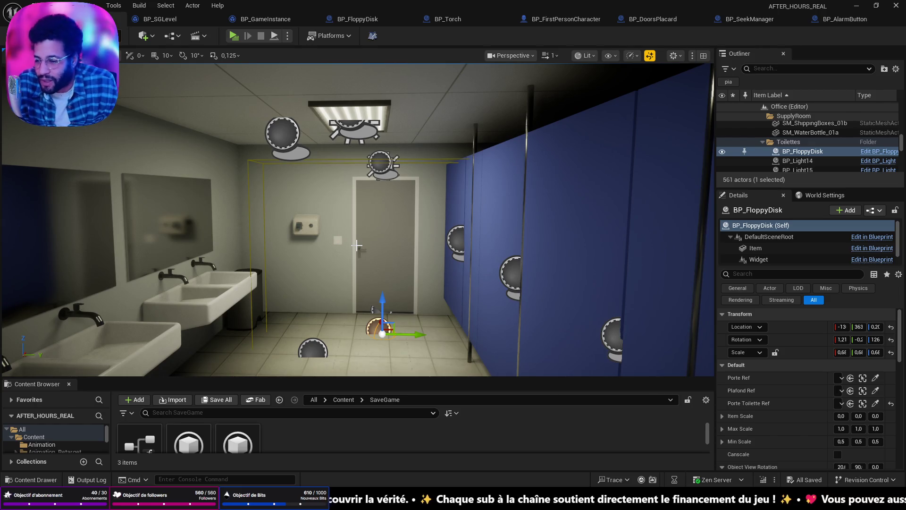
{"action": "key", "text": "1"}
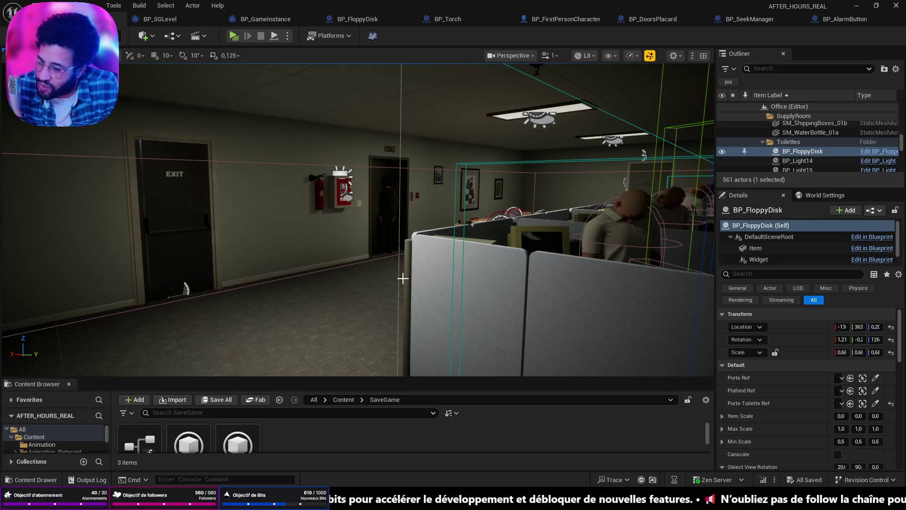
{"action": "key", "text": "2"}
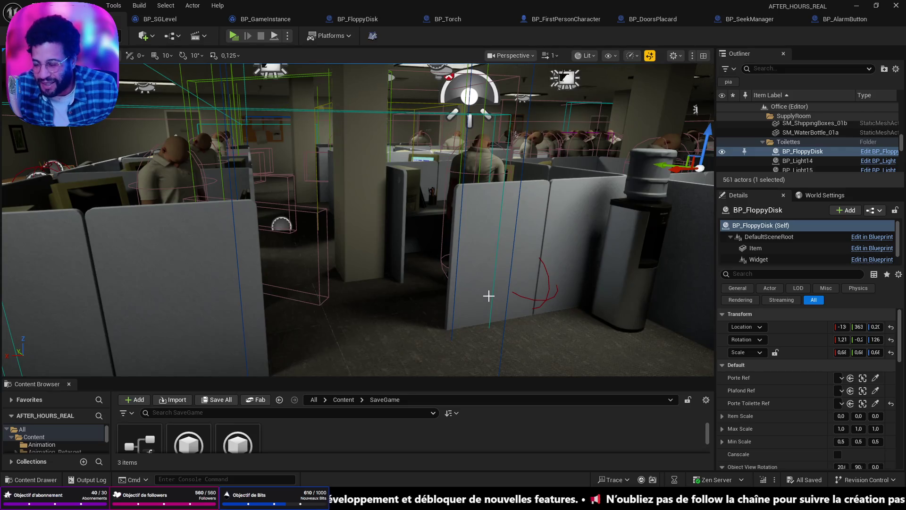
{"action": "key", "text": "3"}
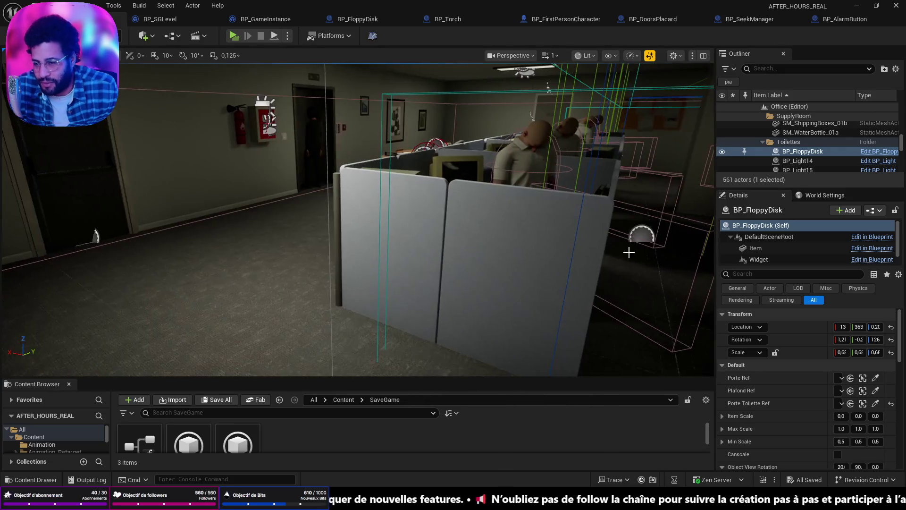
- Fly to the wall emergency box and select it and the torch inside
{"action": "key", "text": "4"}
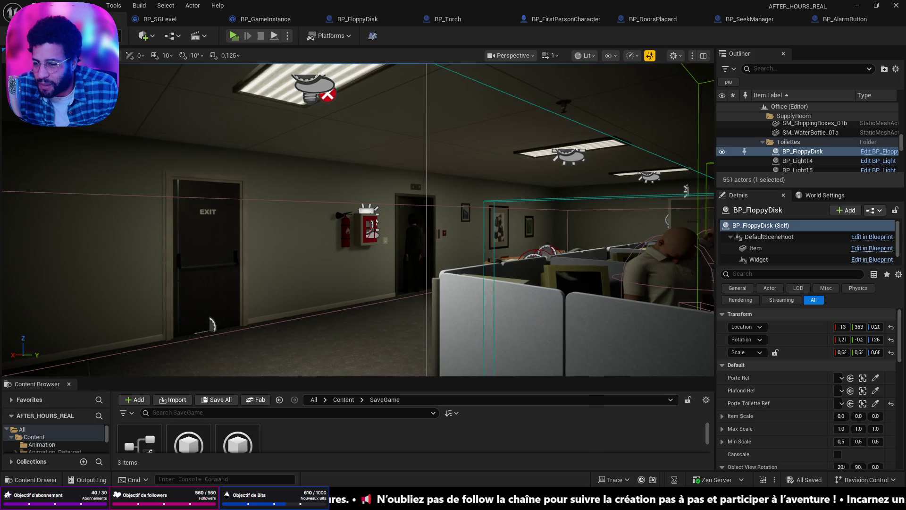
{"action": "key", "text": "5"}
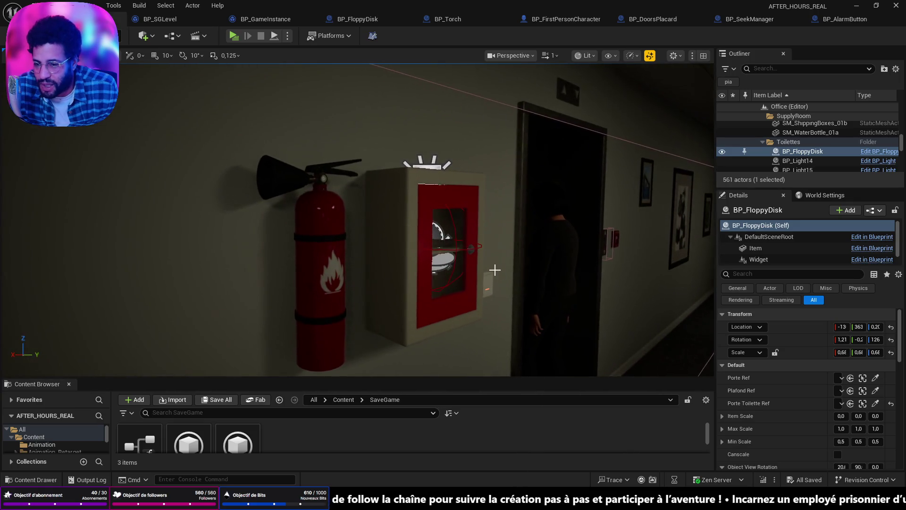
{"action": "left_click", "coordinate": [458, 248]}
{"action": "left_click", "coordinate": [455, 250]}
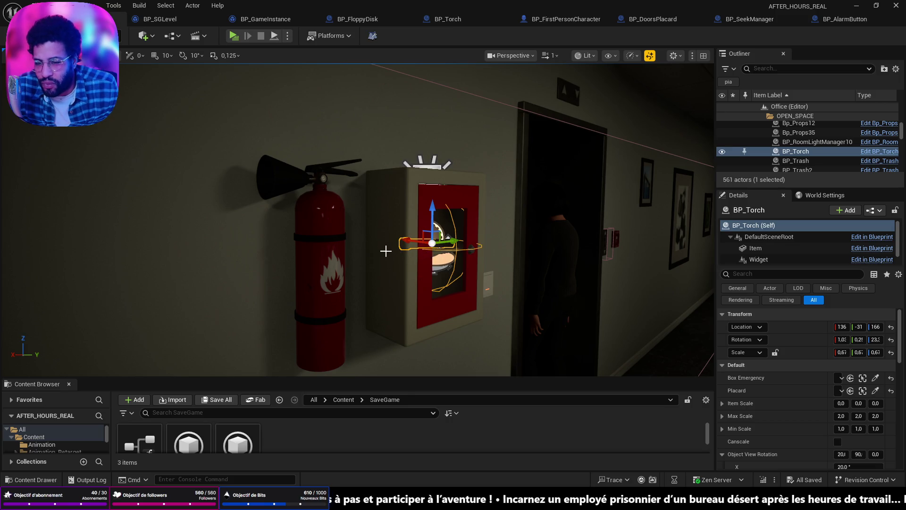
- Select the BP_DoorsPlacard2 corridor door, then the BP_FloppyDisk lying on the floor
{"action": "key", "text": "6"}
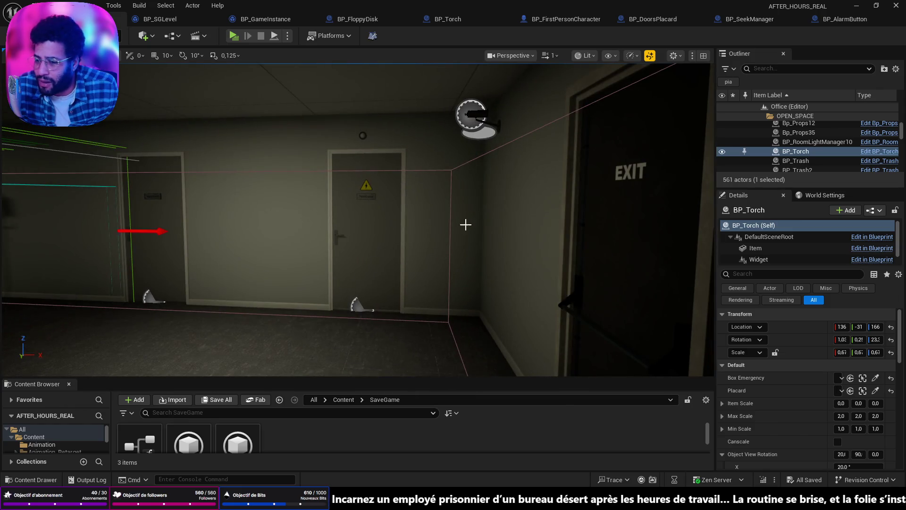
{"action": "left_click", "coordinate": [390, 231]}
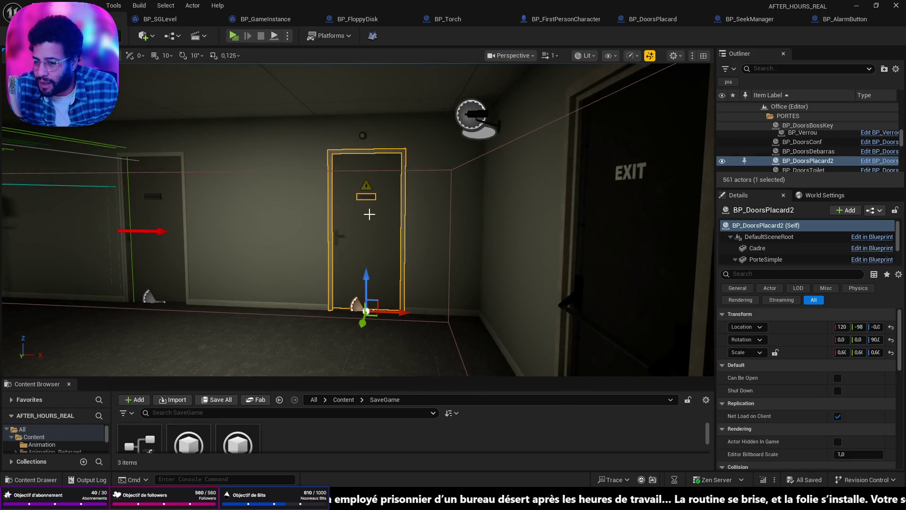
{"action": "mouse_move", "coordinate": [392, 261]}
{"action": "left_mouse_down"}
{"action": "mouse_move", "coordinate": [467, 257]}
{"action": "mouse_move", "coordinate": [394, 245]}
{"action": "mouse_move", "coordinate": [404, 217]}
{"action": "mouse_move", "coordinate": [222, 217]}
{"action": "mouse_move", "coordinate": [207, 175]}
{"action": "mouse_move", "coordinate": [207, 189]}
{"action": "mouse_move", "coordinate": [308, 187]}
{"action": "left_mouse_up"}
{"action": "left_click", "coordinate": [333, 212]}
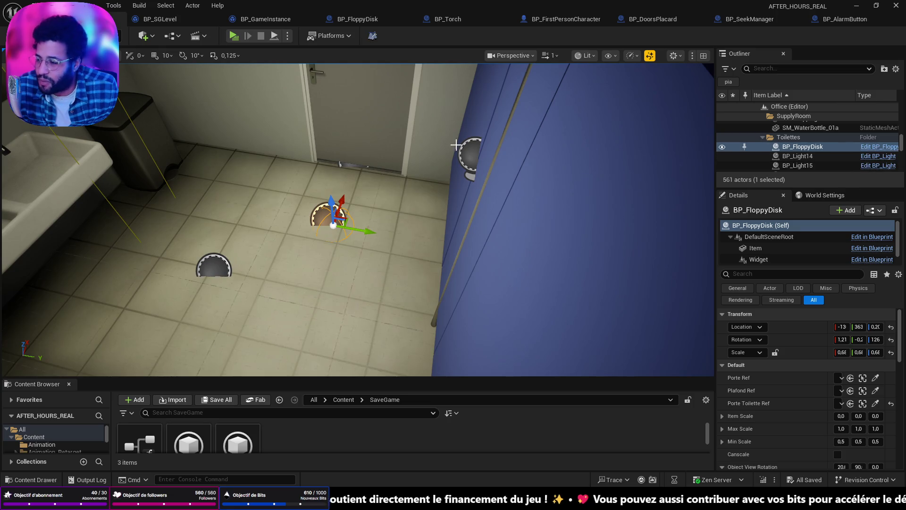
{"action": "mouse_move", "coordinate": [333, 238]}
{"action": "left_mouse_down"}
{"action": "mouse_move", "coordinate": [321, 198]}
{"action": "mouse_move", "coordinate": [340, 208]}
{"action": "mouse_move", "coordinate": [325, 203]}
{"action": "mouse_move", "coordinate": [375, 274]}
{"action": "mouse_move", "coordinate": [349, 260]}
{"action": "left_mouse_up"}
{"action": "mouse_move", "coordinate": [420, 243]}
{"action": "left_mouse_down"}
{"action": "mouse_move", "coordinate": [421, 250]}
{"action": "mouse_move", "coordinate": [420, 243]}
{"action": "left_mouse_up"}
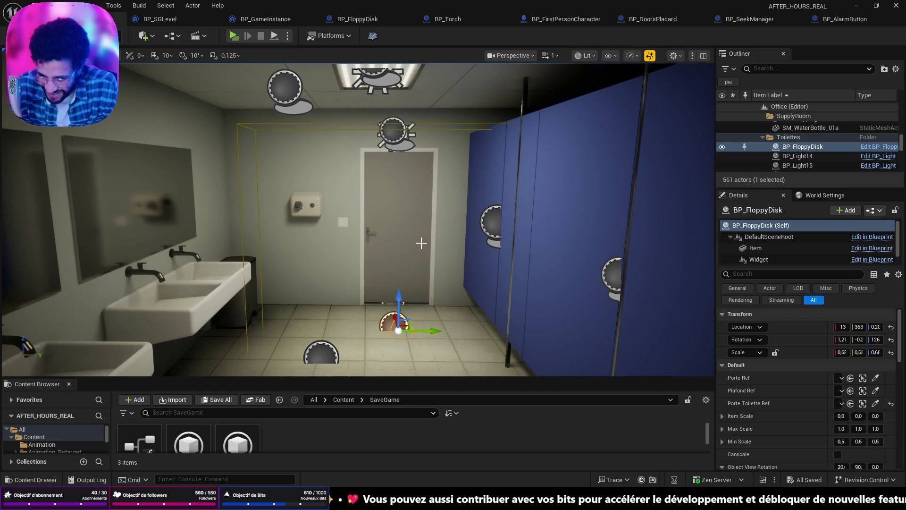
{"action": "mouse_move", "coordinate": [453, 243]}
{"action": "left_mouse_down"}
{"action": "mouse_move", "coordinate": [415, 241]}
{"action": "mouse_move", "coordinate": [439, 208]}
{"action": "mouse_move", "coordinate": [397, 238]}
{"action": "left_mouse_up"}
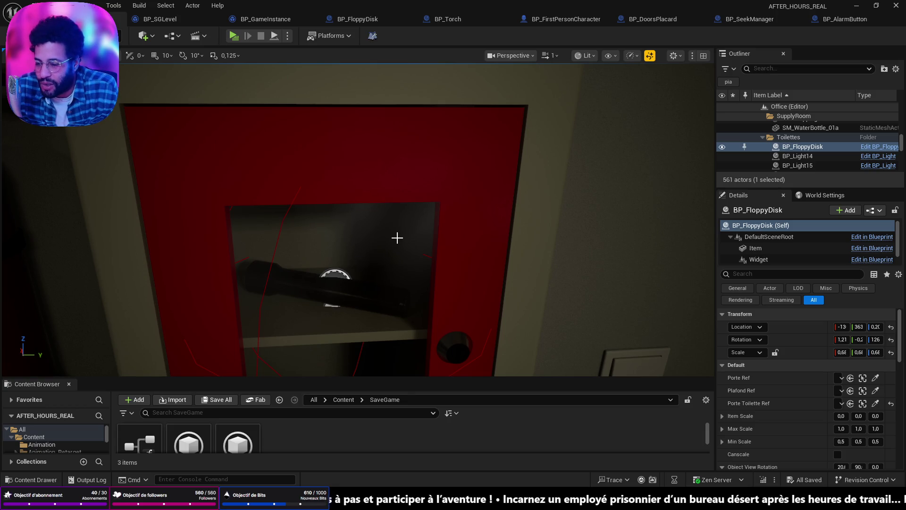
{"action": "key", "text": "f"}
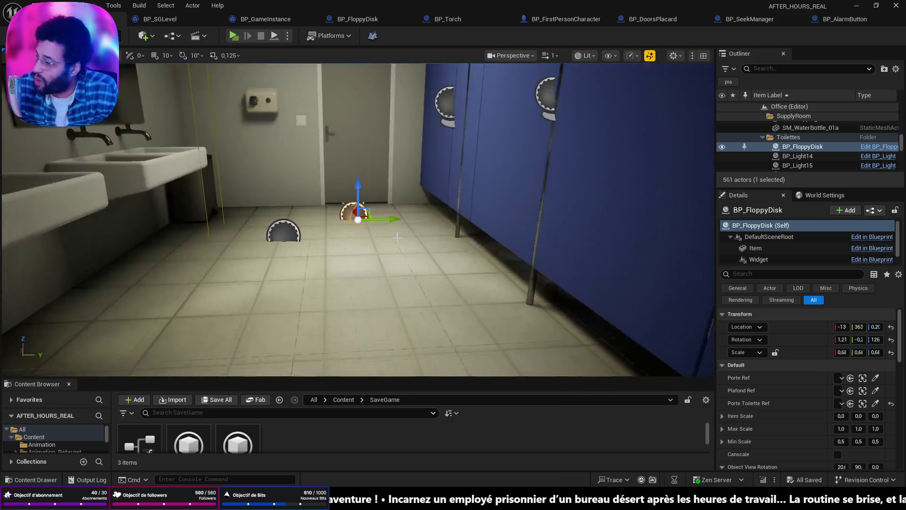
{"action": "left_click_drag", "start_coordinate": [340, 94], "coordinate": [336, 73]}
{"action": "left_click_drag", "start_coordinate": [416, 266], "coordinate": [416, 266]}
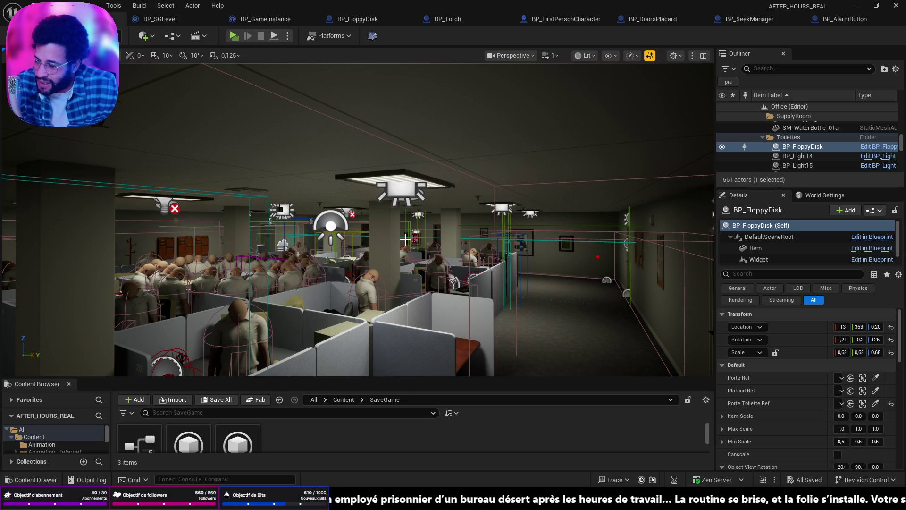
- Select BP_Torch in the alarm box, frame it, then select the BP_DoorsToilet door to show its Details
{"action": "mouse_move", "coordinate": [434, 257]}
{"action": "left_mouse_down"}
{"action": "mouse_move", "coordinate": [392, 212]}
{"action": "mouse_move", "coordinate": [376, 276]}
{"action": "left_mouse_up"}
{"action": "left_click", "coordinate": [342, 263]}
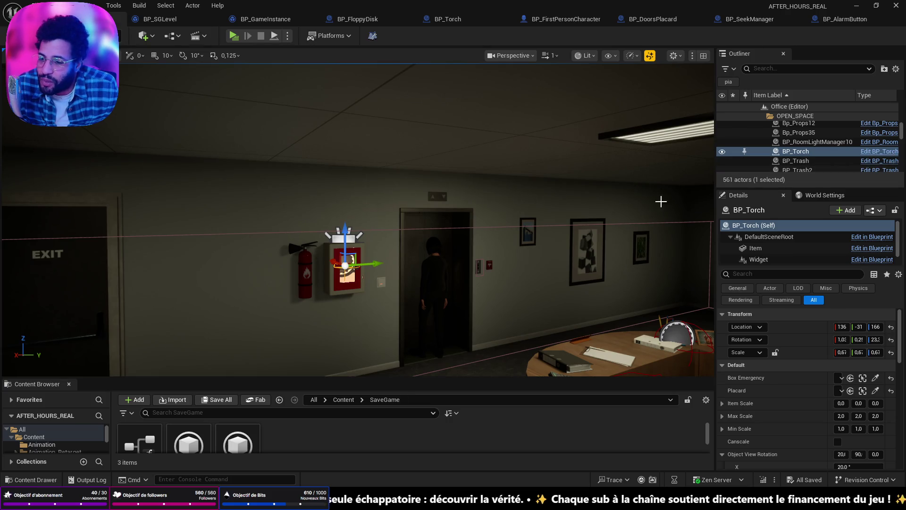
{"action": "left_click_drag", "start_coordinate": [604, 230], "coordinate": [593, 243]}
{"action": "left_click_drag", "start_coordinate": [315, 258], "coordinate": [326, 247]}
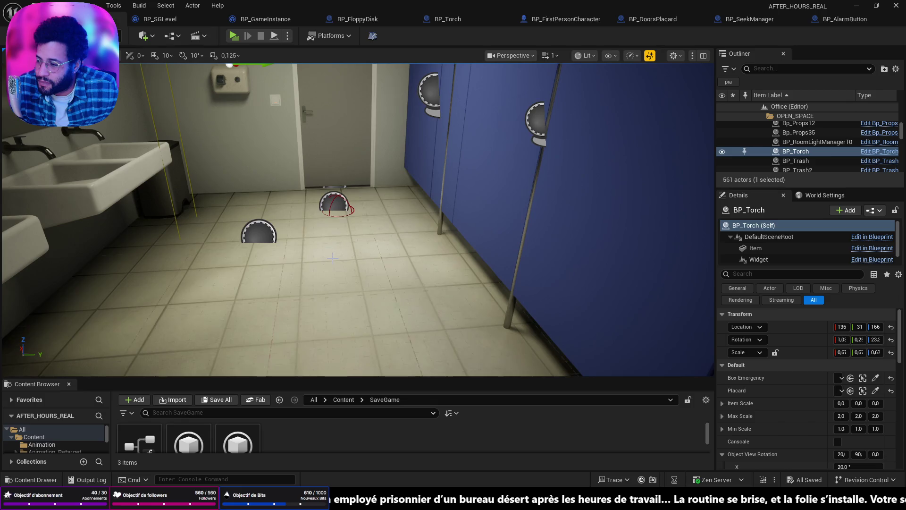
{"action": "left_click_drag", "start_coordinate": [333, 257], "coordinate": [333, 231]}
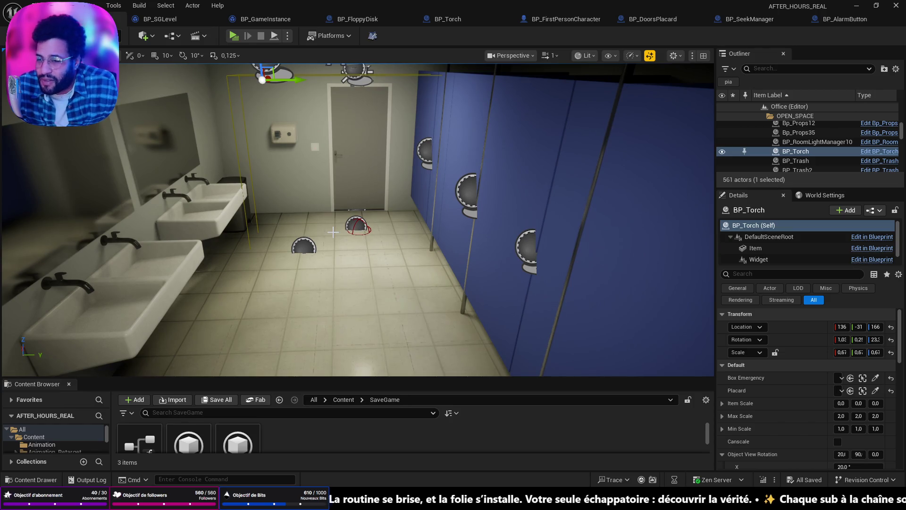
{"action": "key", "text": "f"}
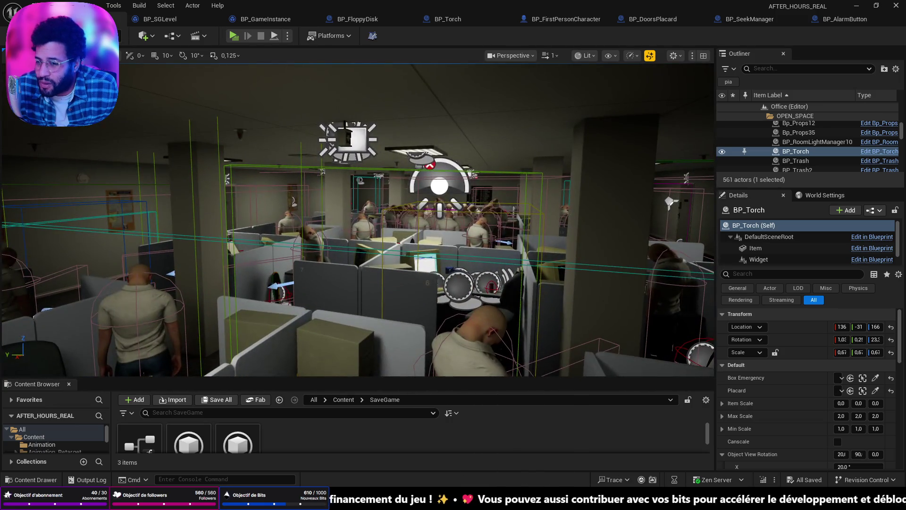
{"action": "left_click_drag", "start_coordinate": [331, 236], "coordinate": [331, 236]}
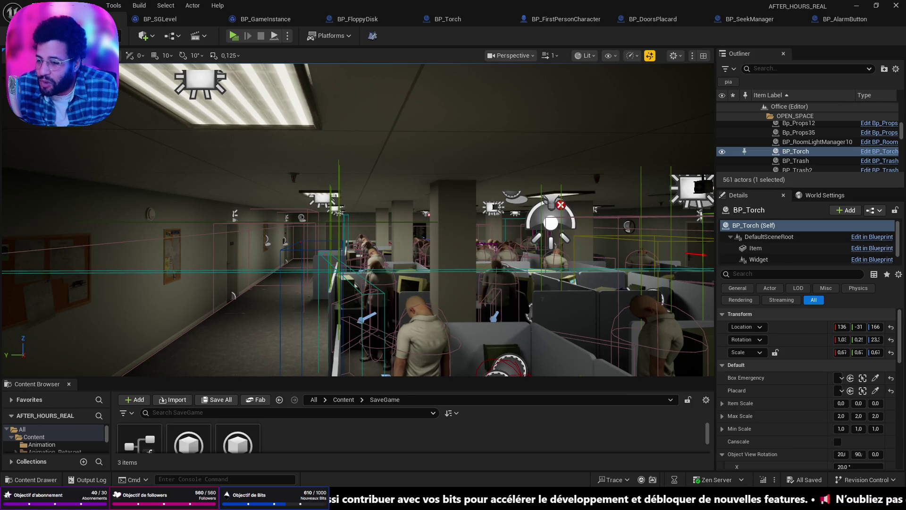
{"action": "left_click", "coordinate": [331, 237]}
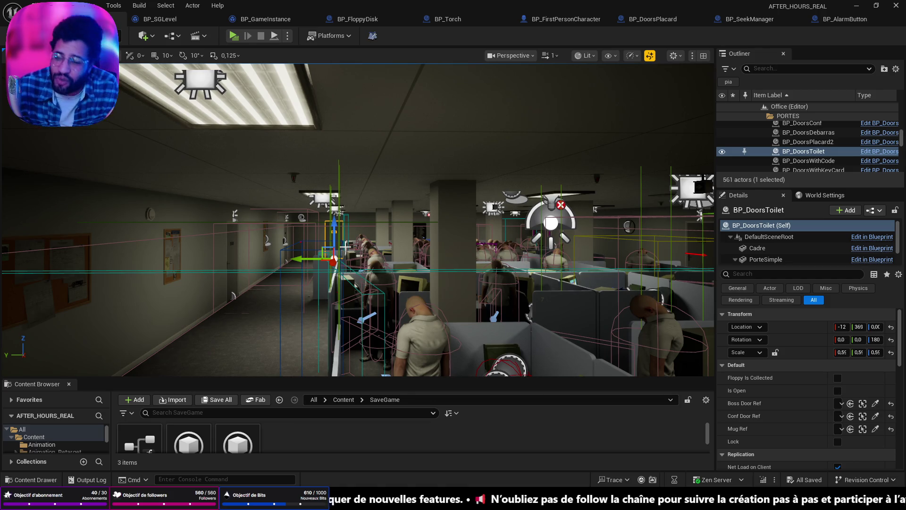
- Frame the toilet door, fly back and select BP_FloppyDisk on the toilet floor to edit its Blueprint
{"action": "key", "text": "f"}
{"action": "left_click_drag", "start_coordinate": [298, 261], "coordinate": [298, 261]}
{"action": "left_click_drag", "start_coordinate": [369, 285], "coordinate": [369, 285]}
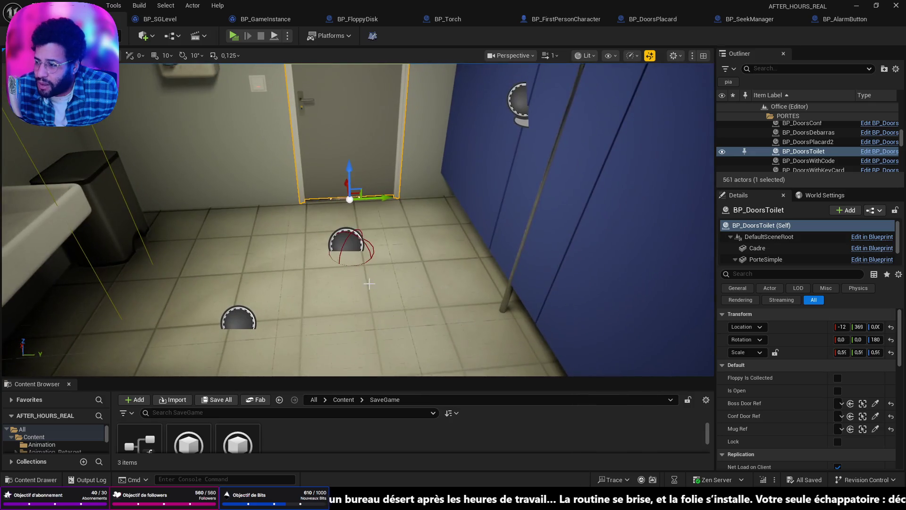
{"action": "left_click", "coordinate": [363, 243]}
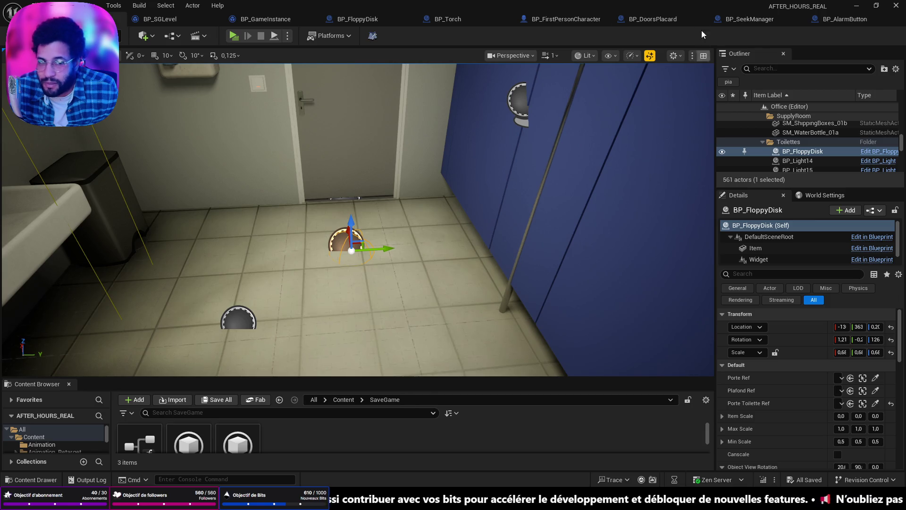
{"action": "left_click", "coordinate": [877, 152]}
{"action": "scroll", "coordinate": [542, 172], "scroll_direction": "down", "scroll_amount": 5}
{"action": "scroll", "coordinate": [520, 188], "scroll_direction": "up", "scroll_amount": 5}
{"action": "mouse_move", "coordinate": [471, 245]}
{"action": "left_mouse_down"}
{"action": "mouse_move", "coordinate": [568, 255]}
{"action": "mouse_move", "coordinate": [467, 259]}
{"action": "mouse_move", "coordinate": [601, 253]}
{"action": "left_mouse_up"}
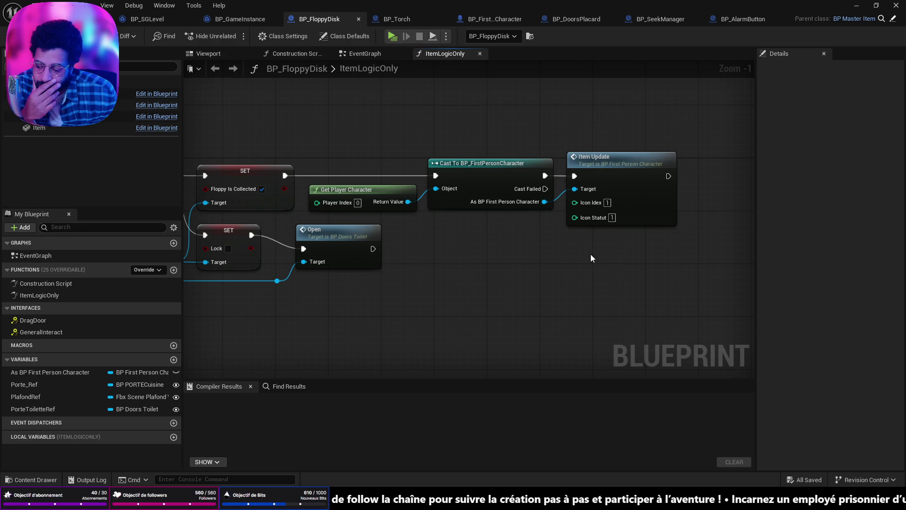
{"action": "scroll", "coordinate": [590, 254], "scroll_direction": "down", "scroll_amount": 3}
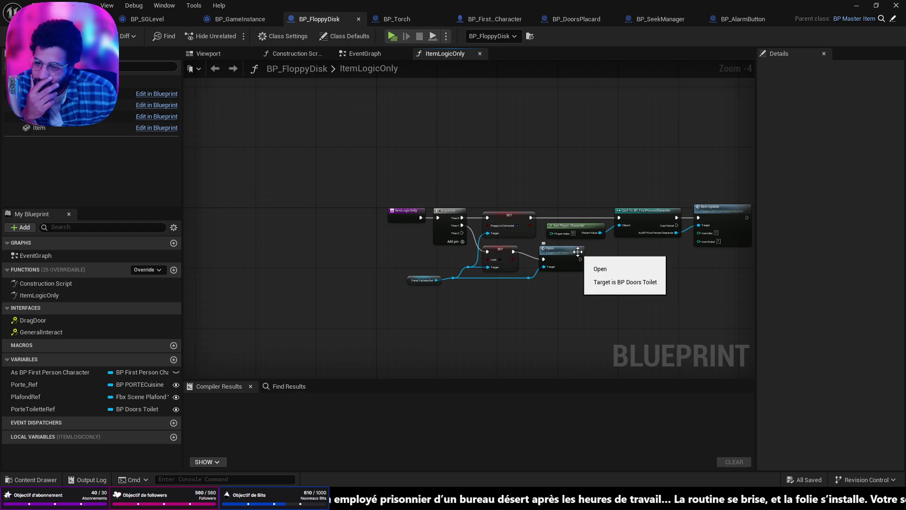
{"action": "left_click", "coordinate": [76, 19]}
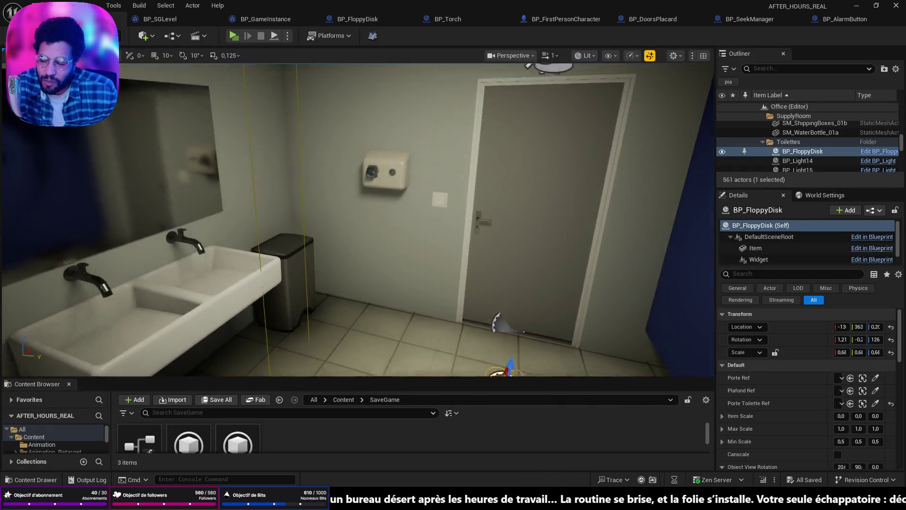
- Fly through the office and EXIT corridor, past the torch alarm box, to the electrical box
{"action": "key", "text": "w"}
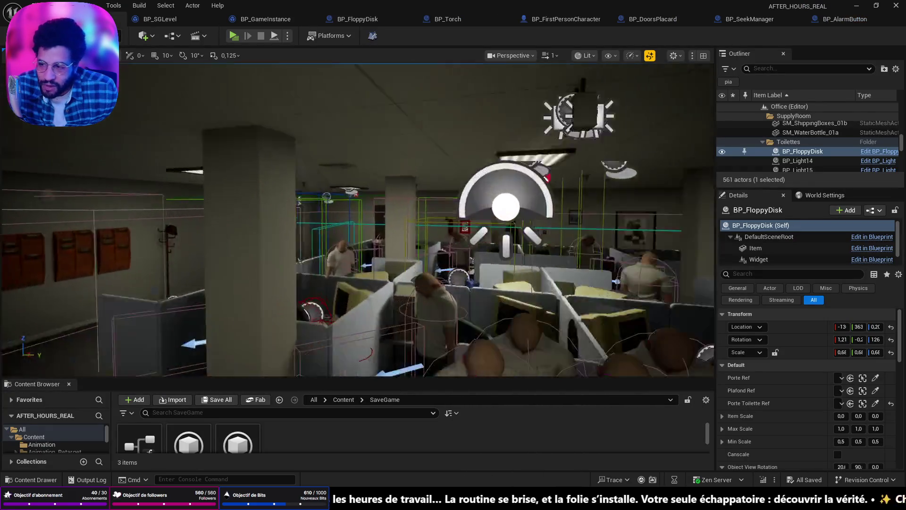
{"action": "key", "text": "w"}
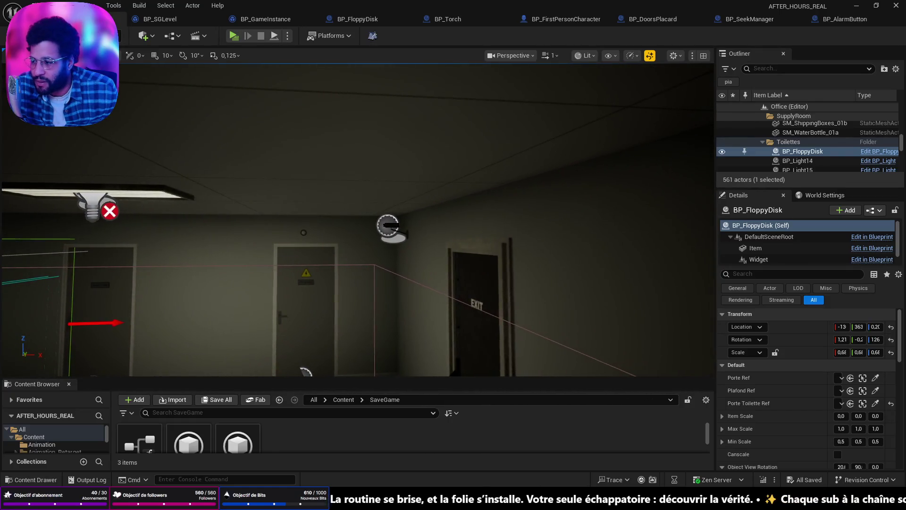
{"action": "key", "text": "a"}
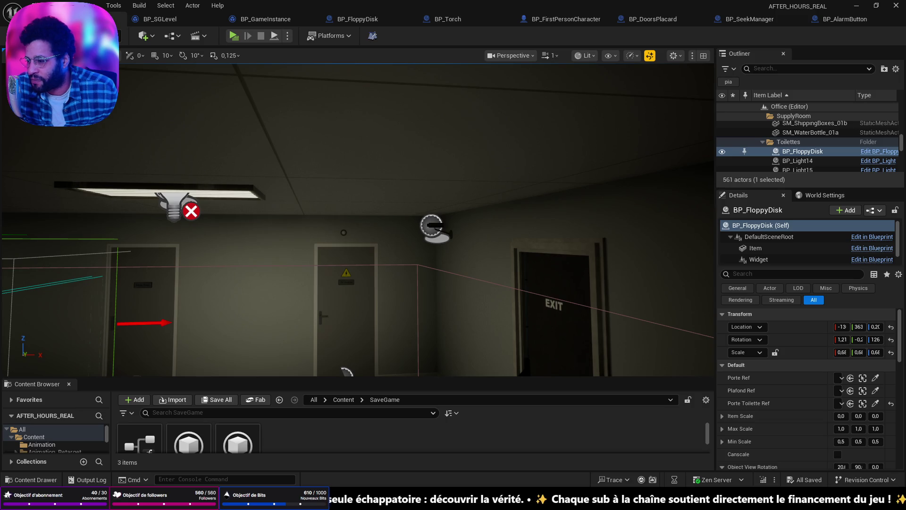
{"action": "key", "text": "s"}
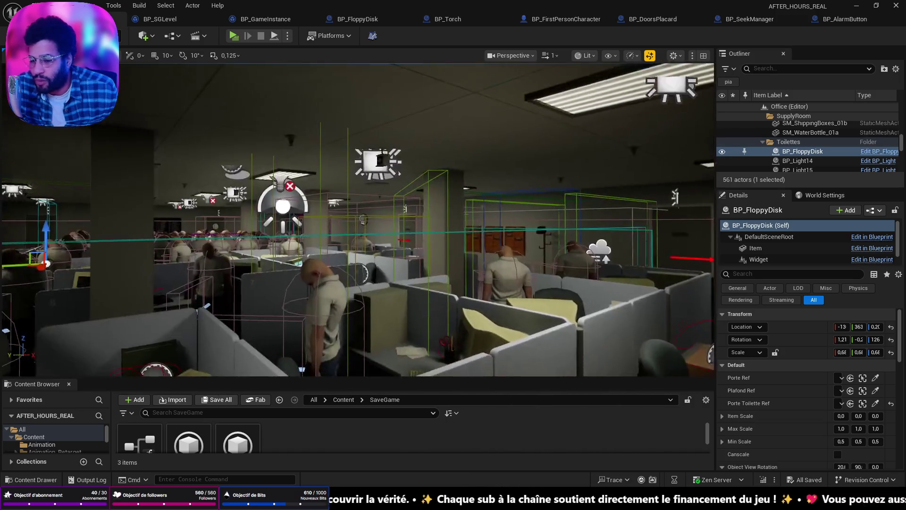
{"action": "key", "text": "w"}
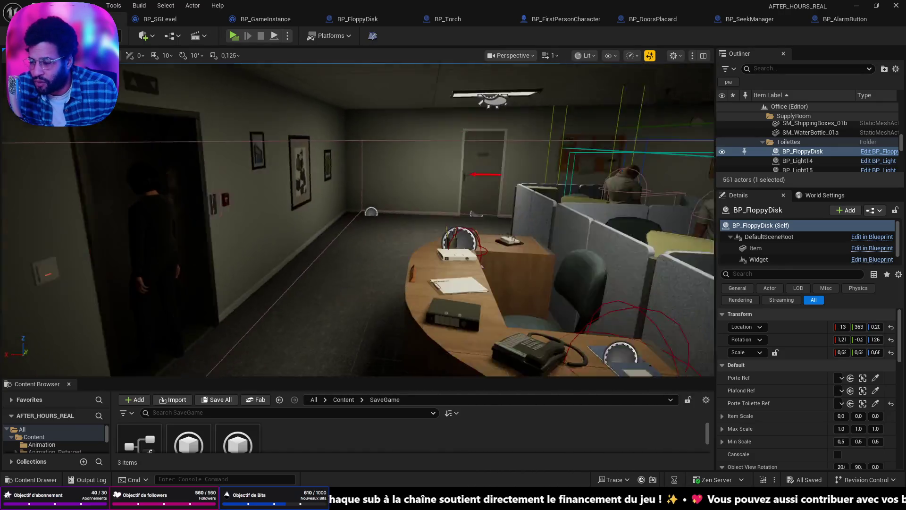
{"action": "key", "text": "w"}
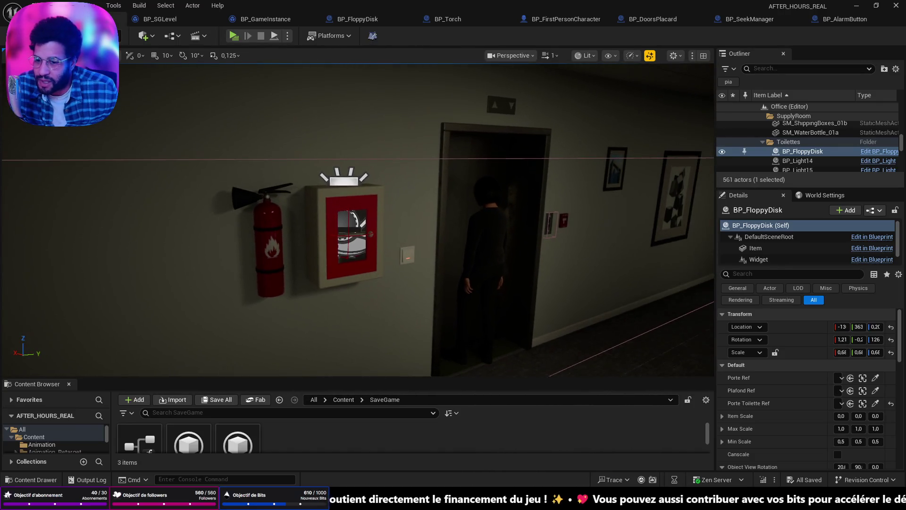
{"action": "key", "text": "w"}
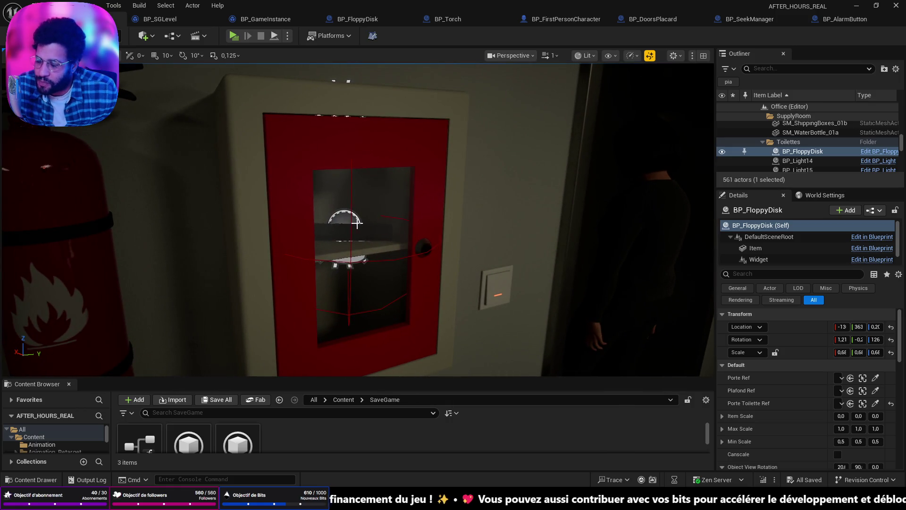
{"action": "key", "text": "w"}
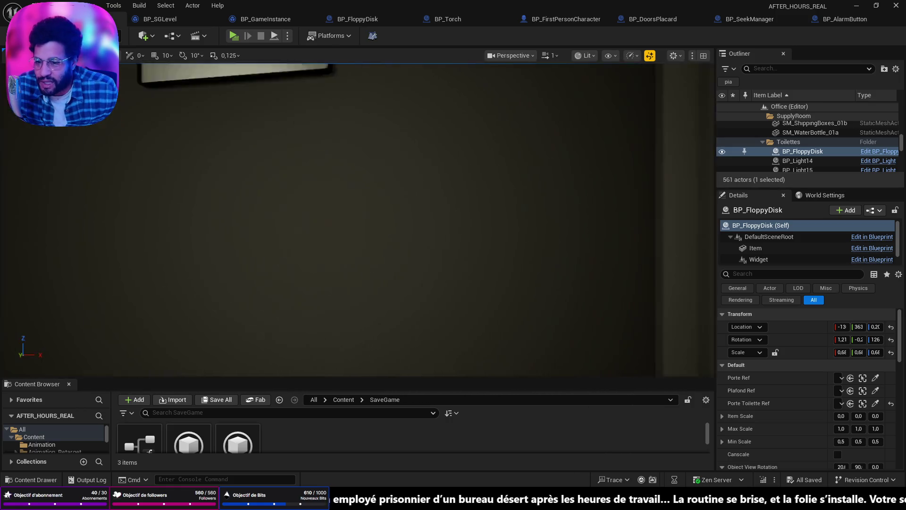
{"action": "key", "text": "w"}
{"action": "key", "text": "s"}
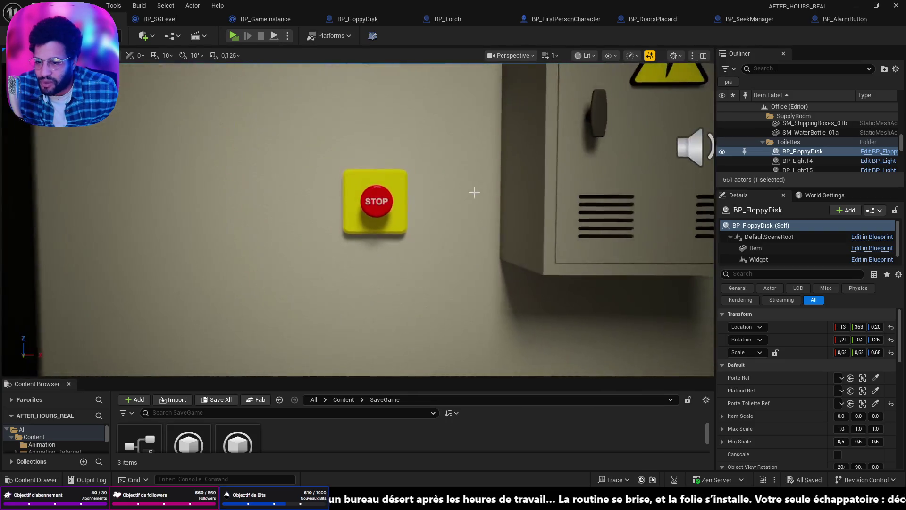
{"action": "key", "text": "s"}
{"action": "key", "text": "d"}
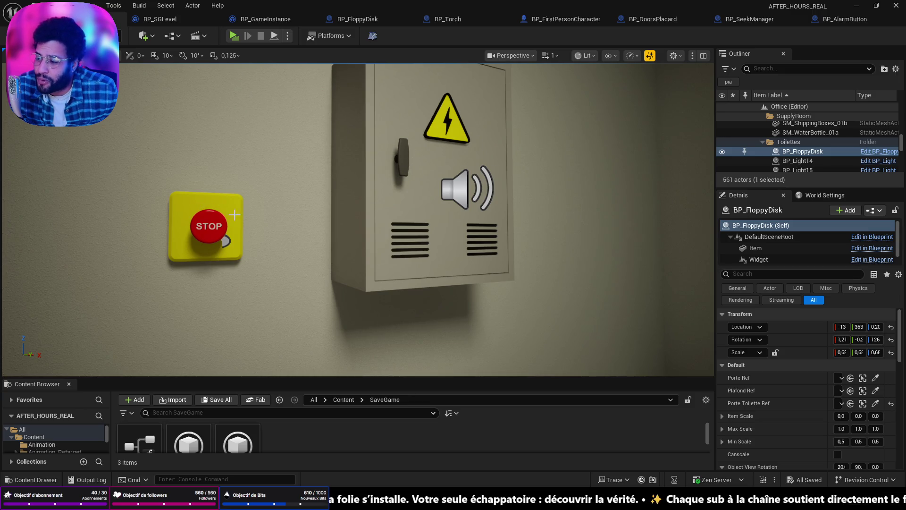
- Fly to the kitchen counter and select the red BP_Mug beside the microwave
{"action": "mouse_move", "coordinate": [409, 207]}
{"action": "left_mouse_down"}
{"action": "mouse_move", "coordinate": [424, 199]}
{"action": "mouse_move", "coordinate": [409, 208]}
{"action": "left_mouse_up"}
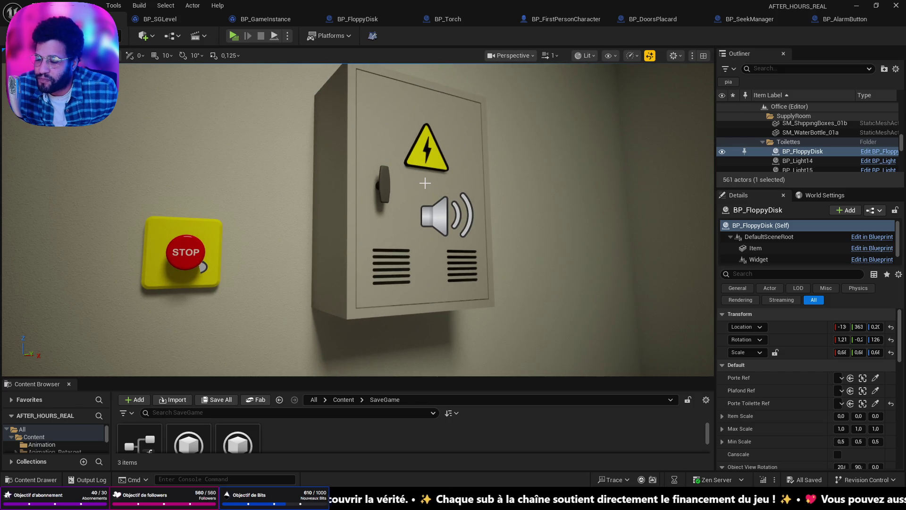
{"action": "left_click_drag", "start_coordinate": [410, 194], "coordinate": [437, 161]}
{"action": "left_click_drag", "start_coordinate": [335, 210], "coordinate": [335, 210]}
{"action": "left_click", "coordinate": [303, 213]}
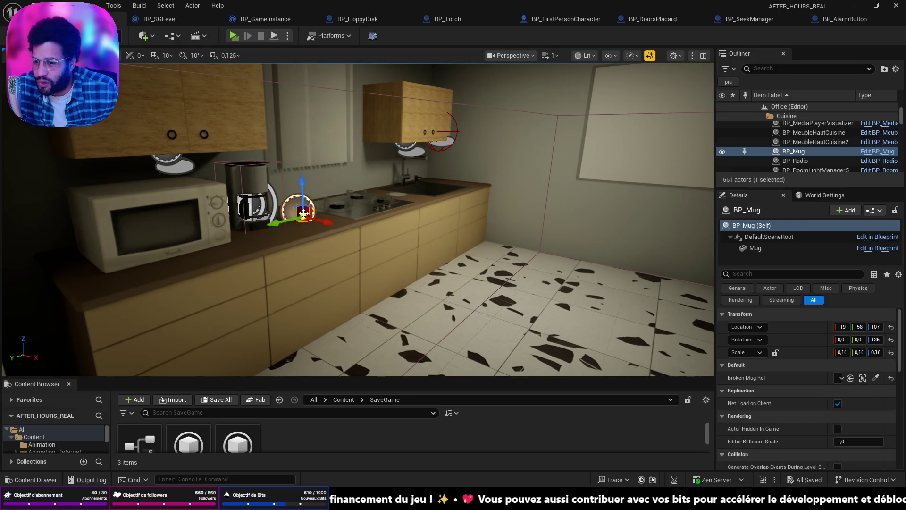
{"action": "key", "text": "f"}
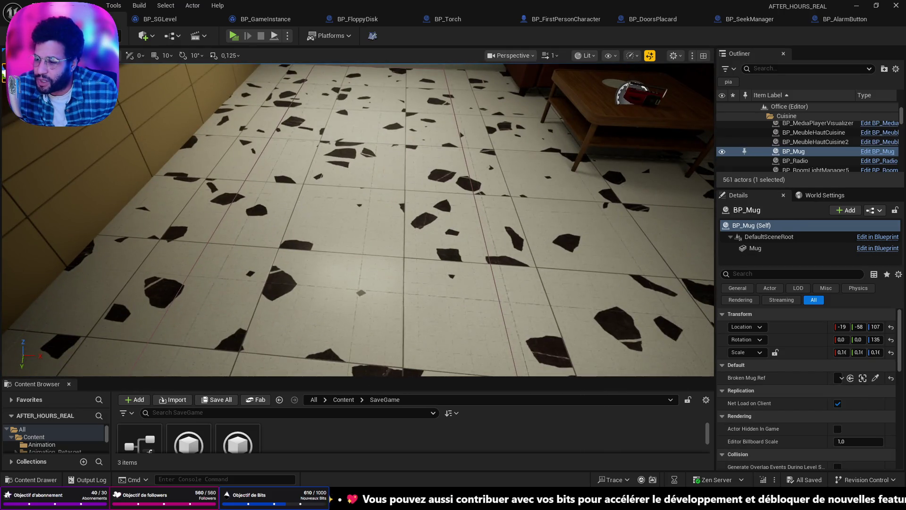
{"action": "key", "text": "1"}
{"action": "left_click", "coordinate": [431, 206]}
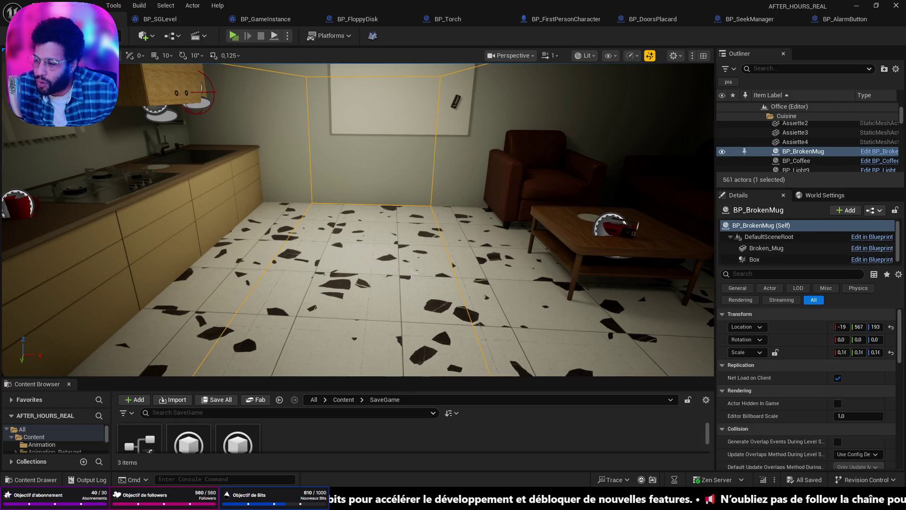
{"action": "key", "text": "f"}
{"action": "scroll", "coordinate": [400, 277], "scroll_direction": "up", "scroll_amount": 3}
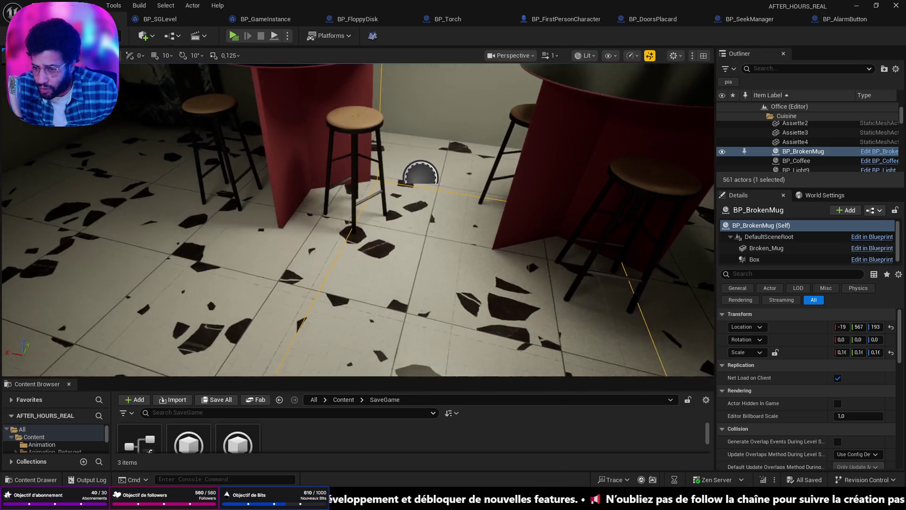
{"action": "scroll", "coordinate": [427, 122], "scroll_direction": "down", "scroll_amount": 5}
{"action": "left_click_drag", "start_coordinate": [427, 122], "coordinate": [417, 268]}
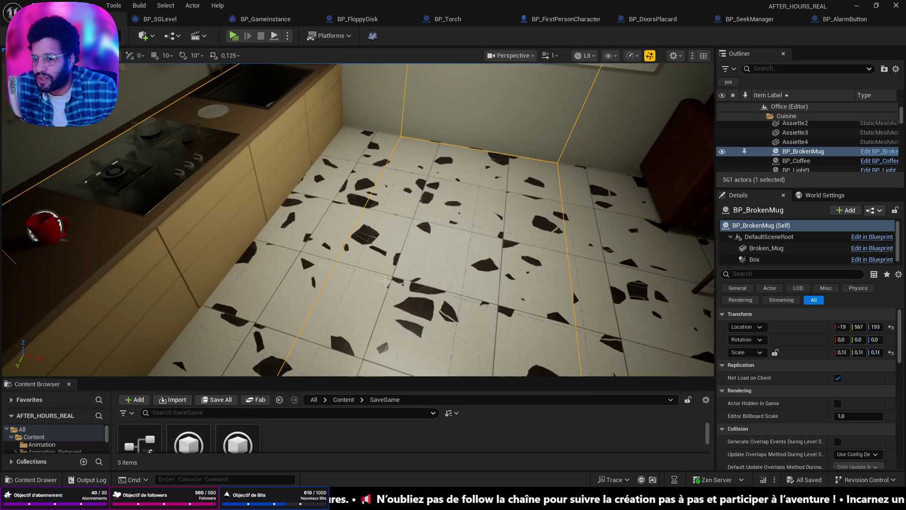
{"action": "scroll", "coordinate": [417, 268], "scroll_direction": "up", "scroll_amount": 3}
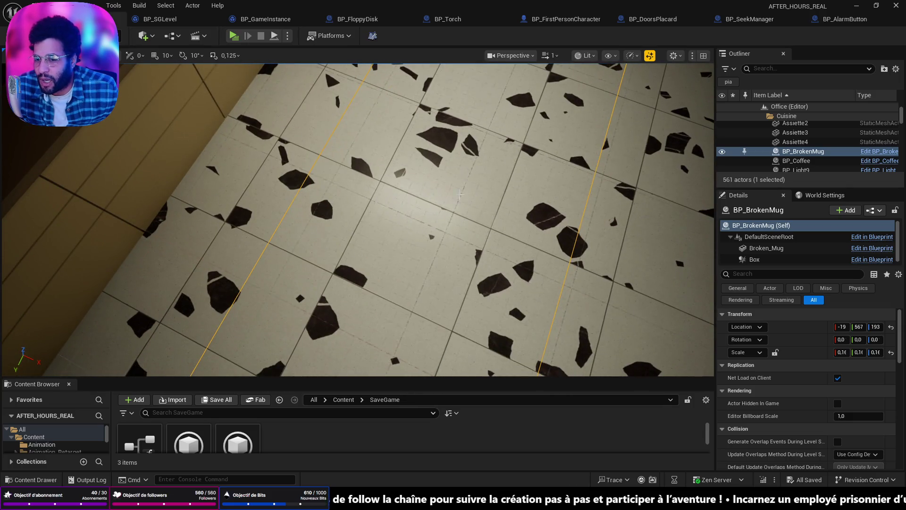
{"action": "mouse_move", "coordinate": [495, 175]}
{"action": "left_mouse_down"}
{"action": "mouse_move", "coordinate": [487, 176]}
{"action": "mouse_move", "coordinate": [495, 174]}
{"action": "left_mouse_up"}
{"action": "left_click_drag", "start_coordinate": [334, 207], "coordinate": [208, 179]}
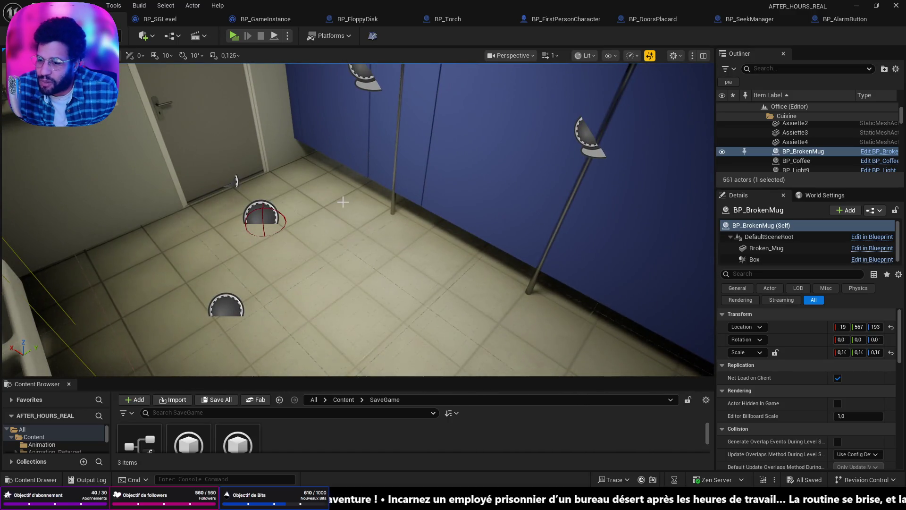
- Look around the restroom and select the BP_FloppyDisk actor on the floor
{"action": "left_click_drag", "start_coordinate": [345, 200], "coordinate": [424, 170]}
{"action": "mouse_move", "coordinate": [295, 213]}
{"action": "left_mouse_down"}
{"action": "mouse_move", "coordinate": [299, 200]}
{"action": "mouse_move", "coordinate": [216, 160]}
{"action": "mouse_move", "coordinate": [331, 189]}
{"action": "mouse_move", "coordinate": [260, 121]}
{"action": "left_mouse_up"}
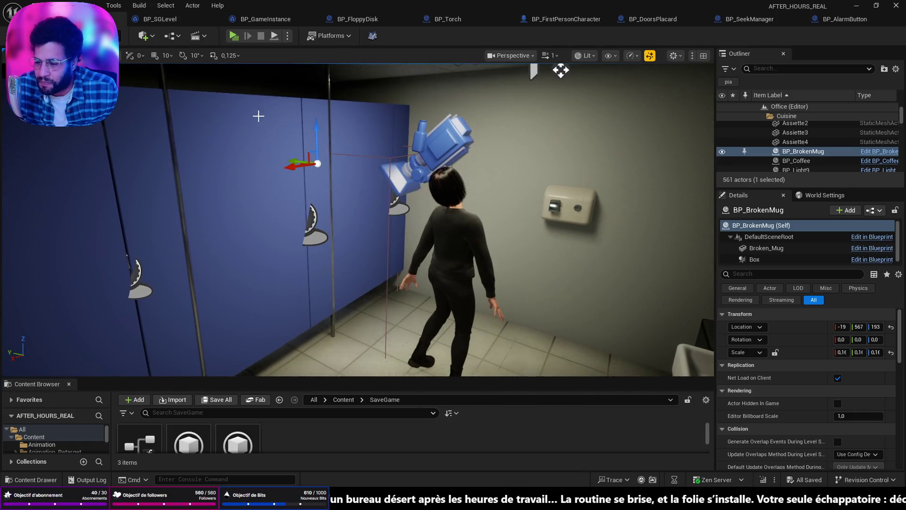
{"action": "mouse_move", "coordinate": [408, 188]}
{"action": "left_mouse_down"}
{"action": "mouse_move", "coordinate": [240, 189]}
{"action": "mouse_move", "coordinate": [302, 175]}
{"action": "mouse_move", "coordinate": [321, 184]}
{"action": "mouse_move", "coordinate": [340, 175]}
{"action": "mouse_move", "coordinate": [331, 170]}
{"action": "mouse_move", "coordinate": [340, 187]}
{"action": "left_mouse_up"}
{"action": "left_click_drag", "start_coordinate": [335, 270], "coordinate": [358, 269]}
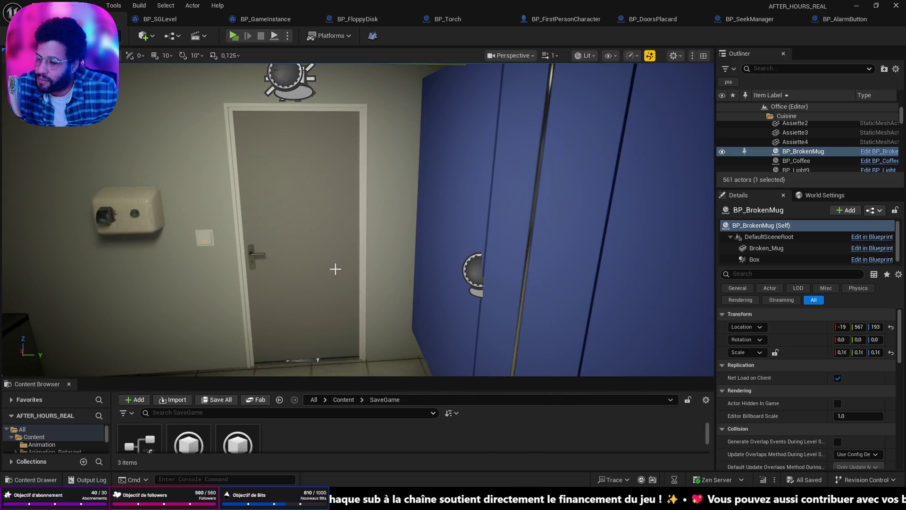
{"action": "mouse_move", "coordinate": [335, 269]}
{"action": "left_mouse_down"}
{"action": "mouse_move", "coordinate": [335, 245]}
{"action": "mouse_move", "coordinate": [326, 255]}
{"action": "mouse_move", "coordinate": [347, 255]}
{"action": "mouse_move", "coordinate": [349, 245]}
{"action": "mouse_move", "coordinate": [350, 297]}
{"action": "left_mouse_up"}
{"action": "left_click", "coordinate": [350, 305]}
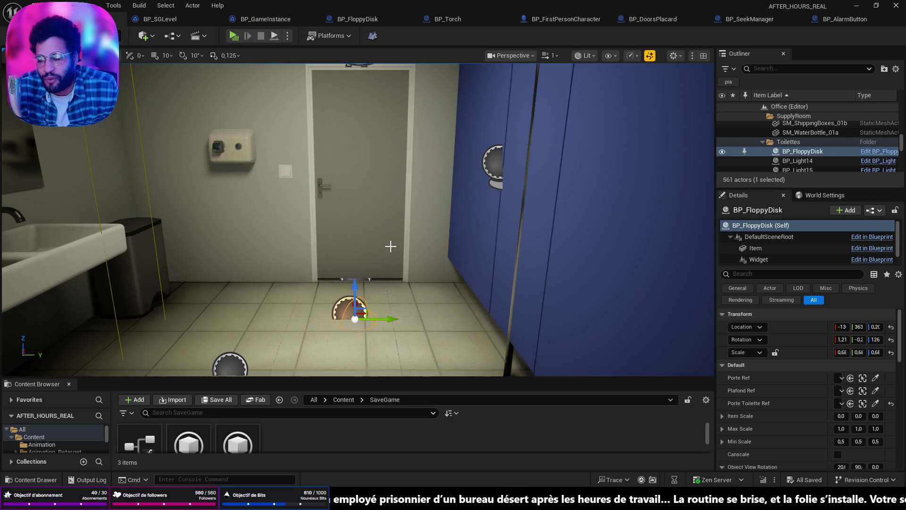
- Select BP_Torch in the alarm box and open its Blueprint EventGraph
{"action": "left_click_drag", "start_coordinate": [382, 244], "coordinate": [302, 221]}
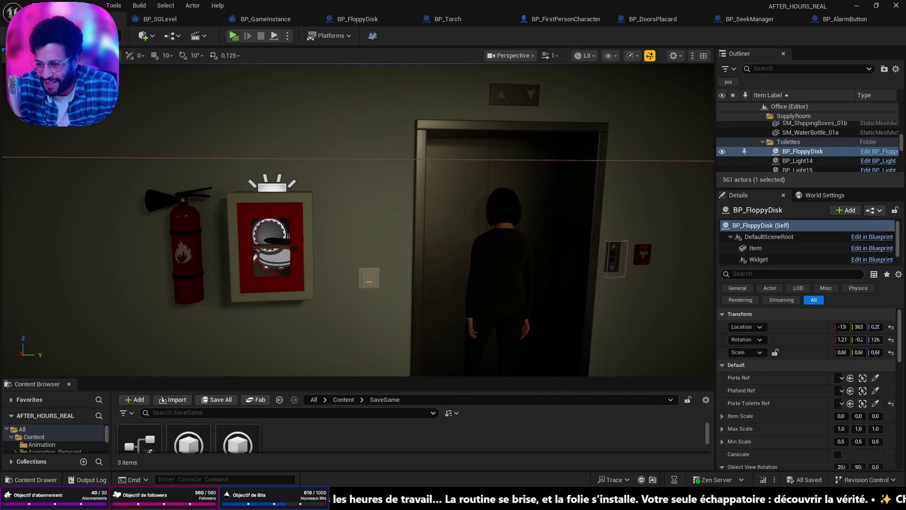
{"action": "left_click", "coordinate": [272, 239]}
{"action": "left_click", "coordinate": [879, 151]}
{"action": "scroll", "coordinate": [636, 186], "scroll_direction": "down", "scroll_amount": 4}
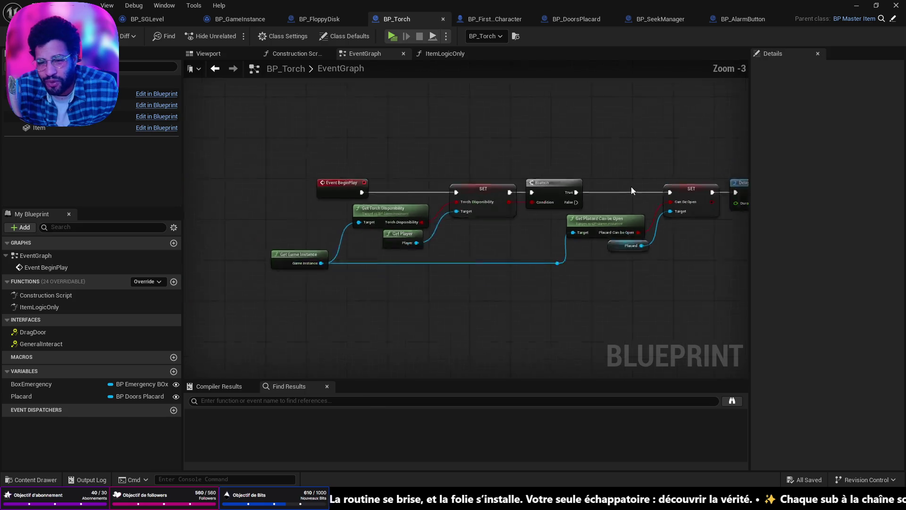
- Disconnect BeginPlay from the SET node in BP_Torch's EventGraph and save
{"action": "scroll", "coordinate": [495, 231], "scroll_direction": "up", "scroll_amount": 4}
{"action": "mouse_move", "coordinate": [474, 236]}
{"action": "left_mouse_down"}
{"action": "mouse_move", "coordinate": [425, 278]}
{"action": "mouse_move", "coordinate": [380, 263]}
{"action": "mouse_move", "coordinate": [336, 272]}
{"action": "left_mouse_up"}
{"action": "scroll", "coordinate": [358, 264], "scroll_direction": "down", "scroll_amount": 2}
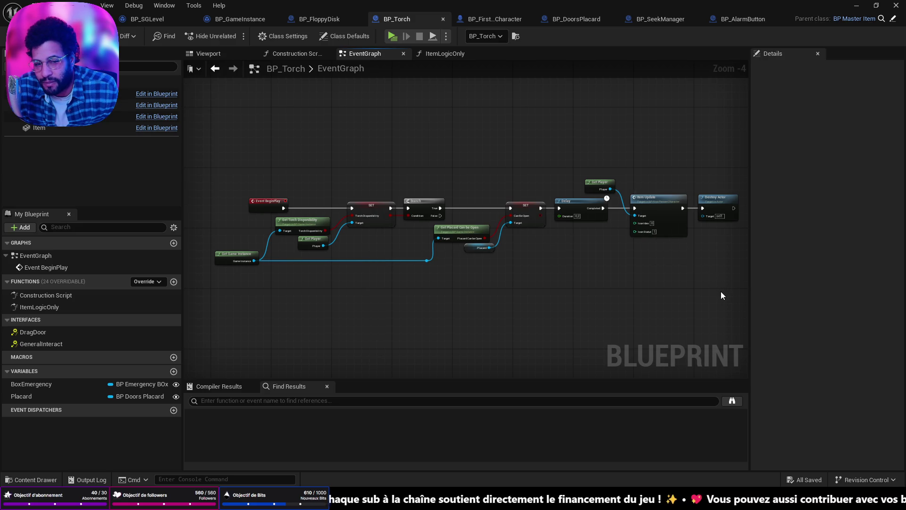
{"action": "mouse_move", "coordinate": [722, 270]}
{"action": "left_mouse_down"}
{"action": "mouse_move", "coordinate": [264, 166]}
{"action": "mouse_move", "coordinate": [215, 169]}
{"action": "left_mouse_up"}
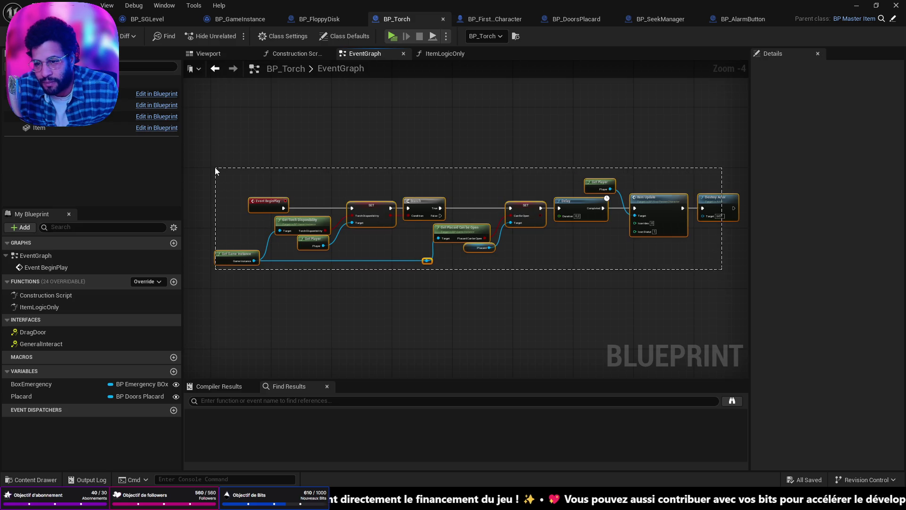
{"action": "left_click", "coordinate": [308, 205]}
{"action": "left_click", "coordinate": [309, 208], "text": "alt"}
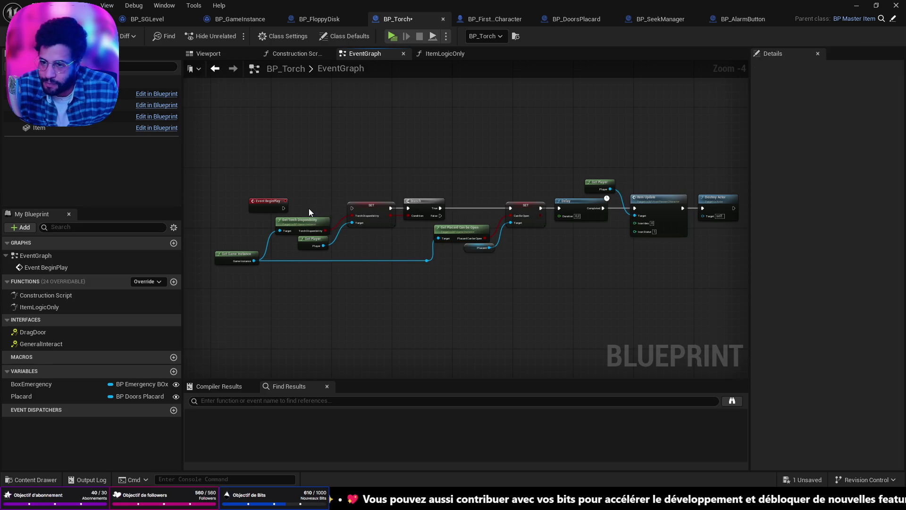
{"action": "key", "text": "ctrl+s"}
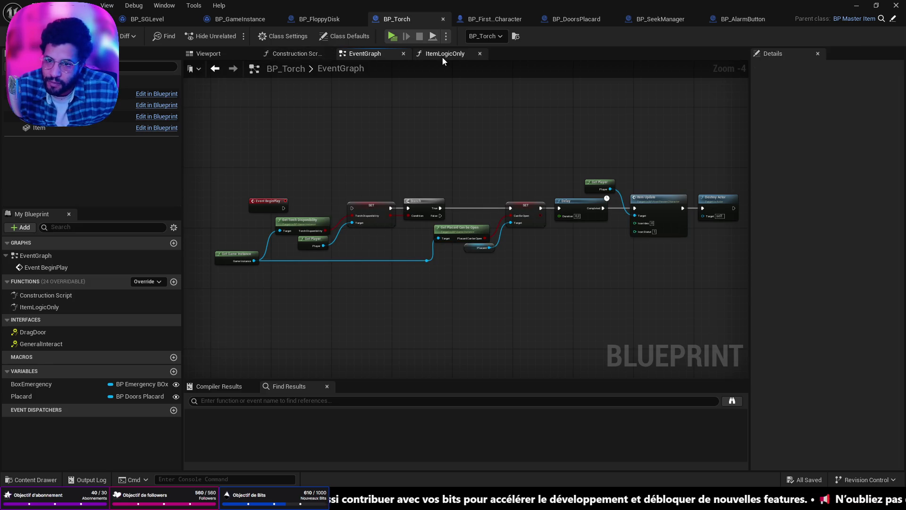
- In ItemLogicOnly, move Save Torch Disponibility right, disconnect it from SET, save, and return to the level
{"action": "left_click", "coordinate": [443, 54]}
{"action": "scroll", "coordinate": [526, 197], "scroll_direction": "down", "scroll_amount": 1}
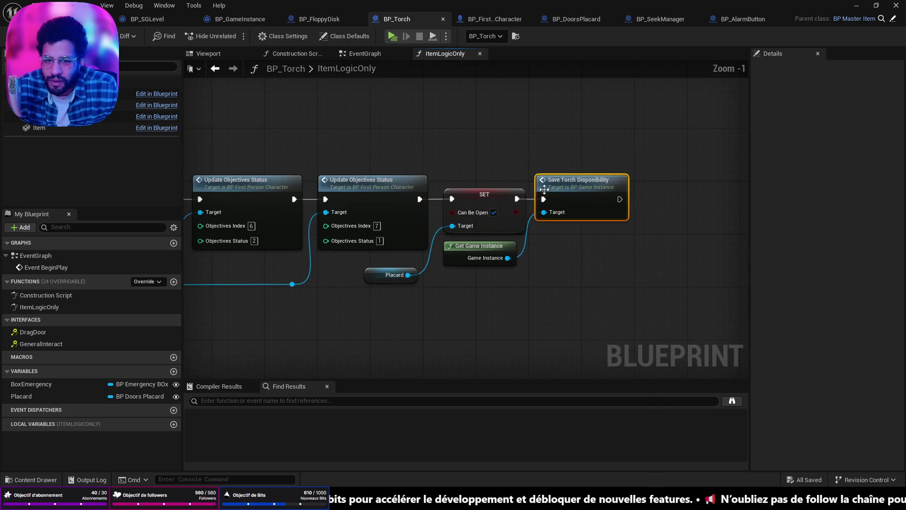
{"action": "left_click_drag", "start_coordinate": [560, 190], "coordinate": [618, 190]}
{"action": "left_click", "coordinate": [533, 199], "text": "alt"}
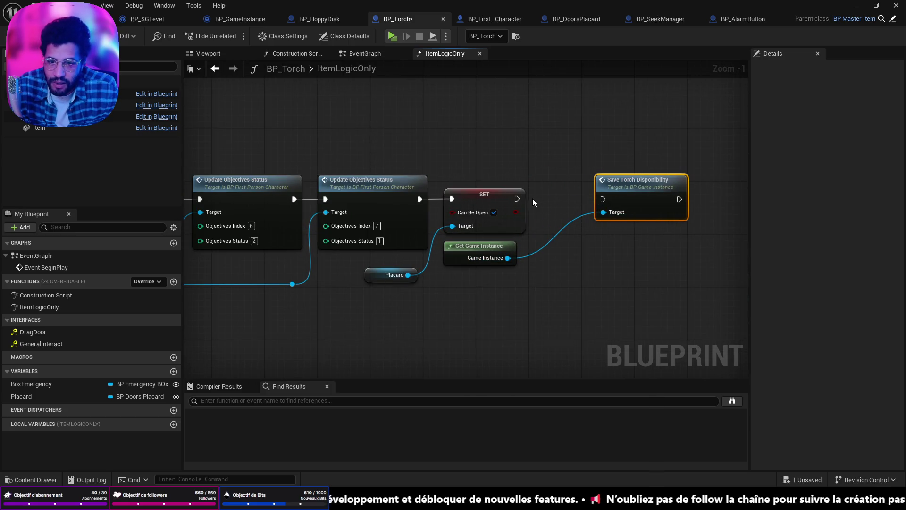
{"action": "key", "text": "ctrl+s"}
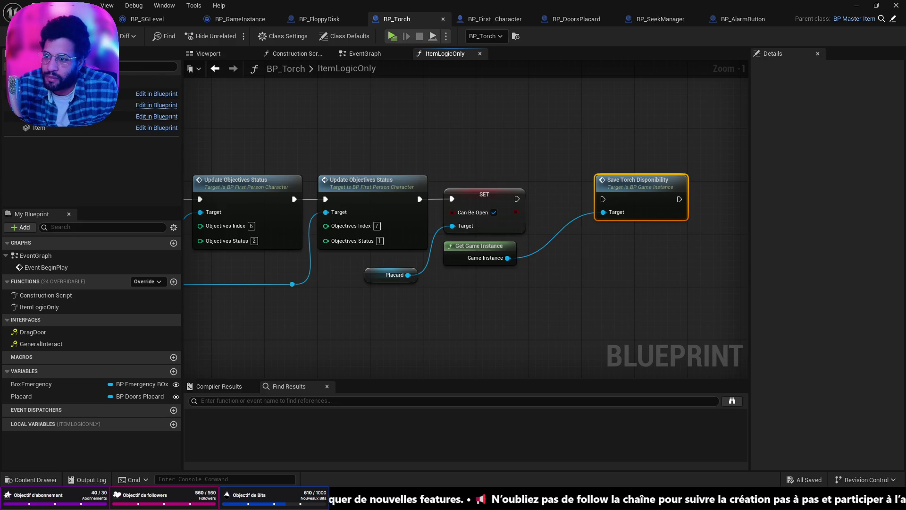
{"action": "left_click", "coordinate": [62, 19]}
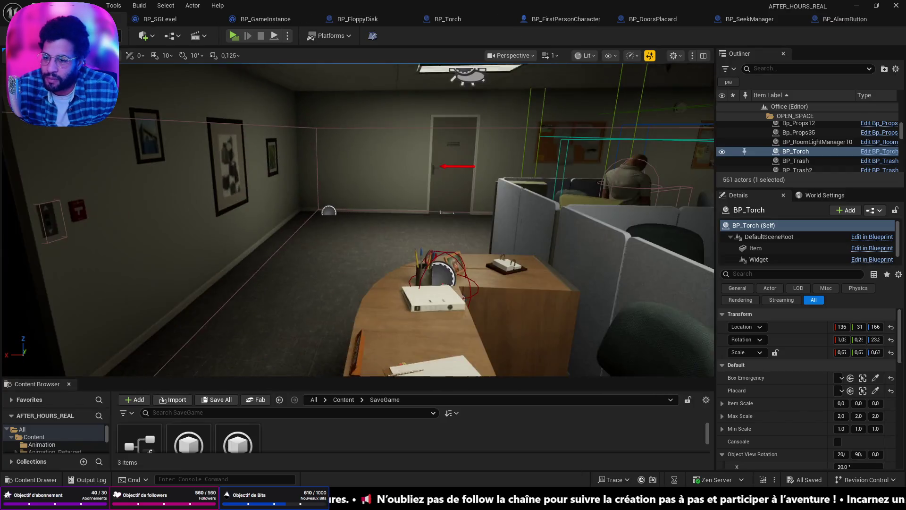
{"action": "key", "text": "alt+Tab"}
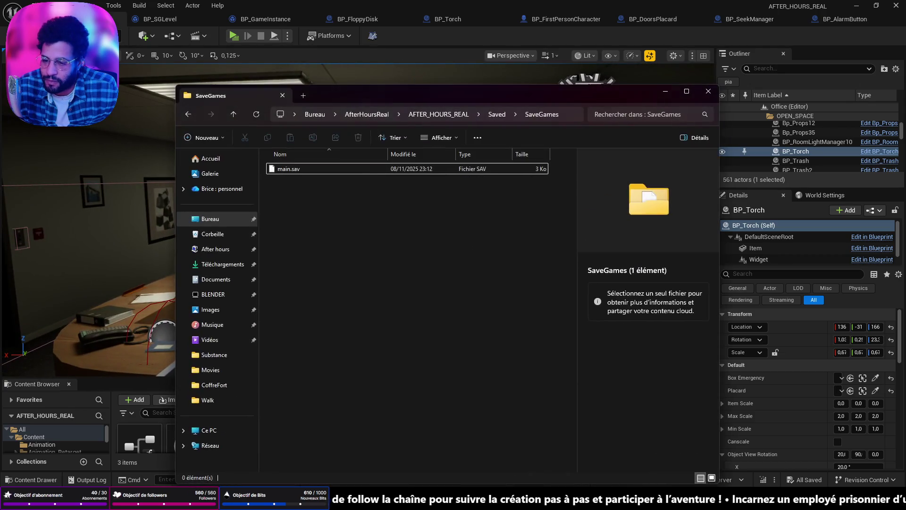
{"action": "left_click", "coordinate": [323, 170]}
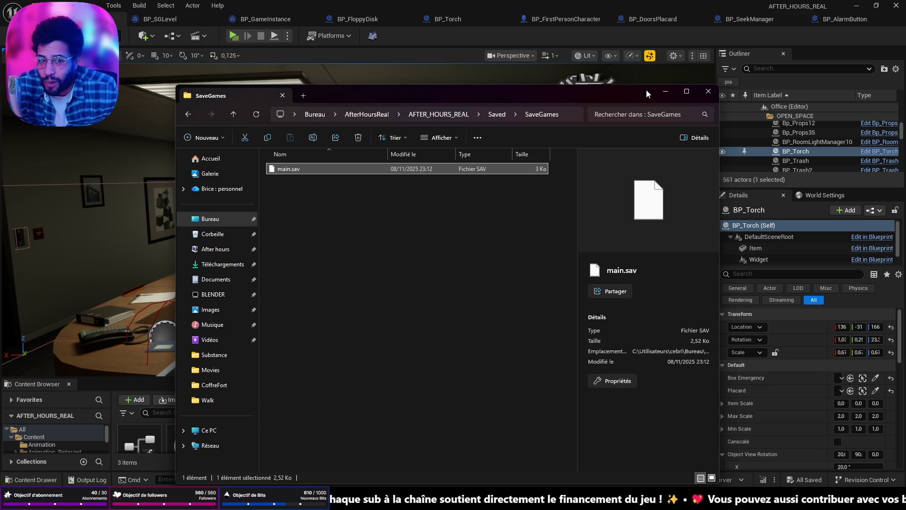
{"action": "left_click", "coordinate": [665, 91]}
{"action": "key", "text": "f"}
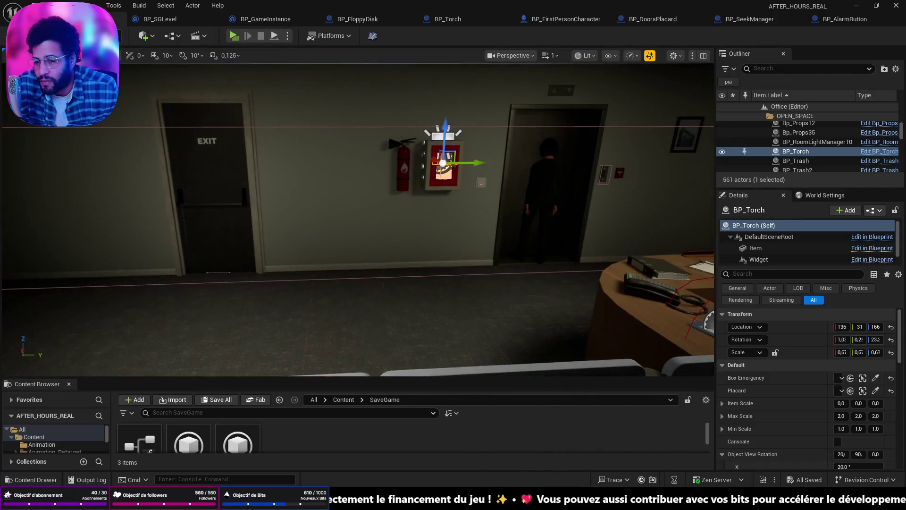
- Select and frame BP_BrokenMug near the sofa, then open its Blueprint EventGraph
{"action": "mouse_move", "coordinate": [359, 217]}
{"action": "left_mouse_down"}
{"action": "mouse_move", "coordinate": [391, 278]}
{"action": "mouse_move", "coordinate": [359, 292]}
{"action": "mouse_move", "coordinate": [340, 278]}
{"action": "mouse_move", "coordinate": [326, 222]}
{"action": "left_mouse_up"}
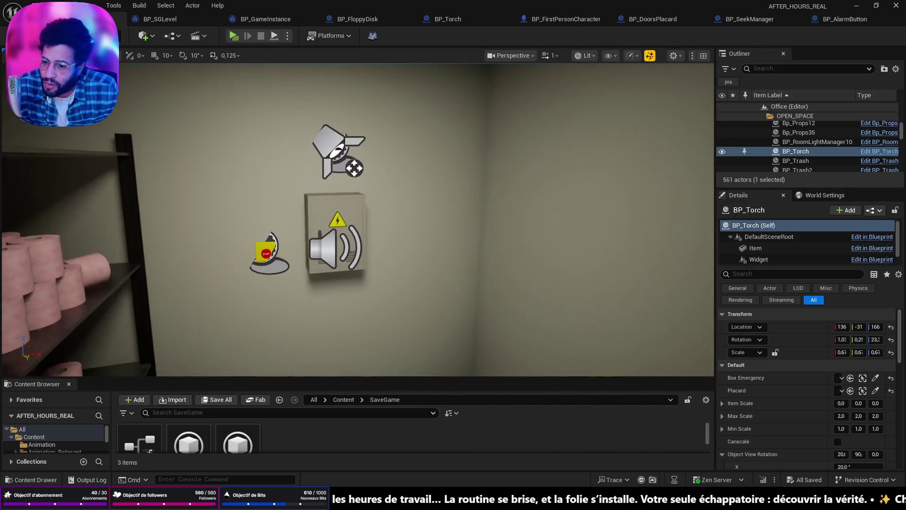
{"action": "left_click", "coordinate": [324, 213]}
{"action": "left_click_drag", "start_coordinate": [416, 269], "coordinate": [384, 249]}
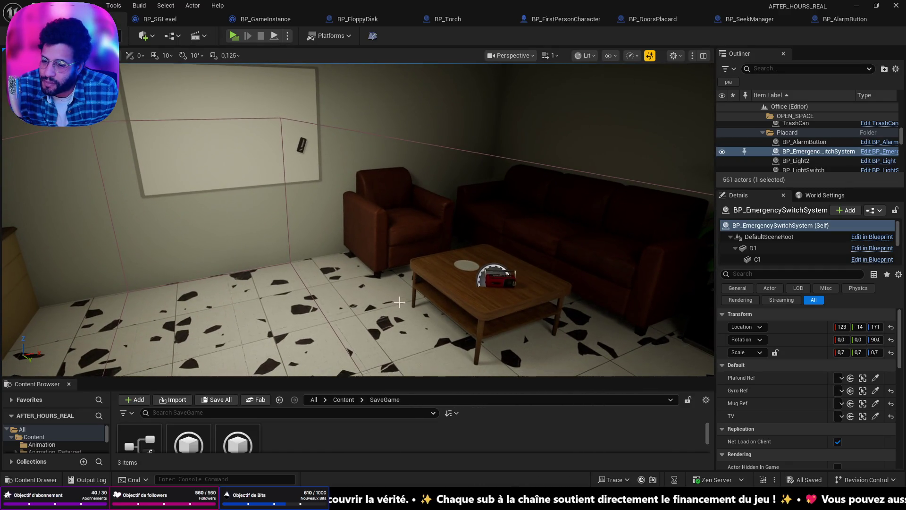
{"action": "left_click", "coordinate": [293, 267]}
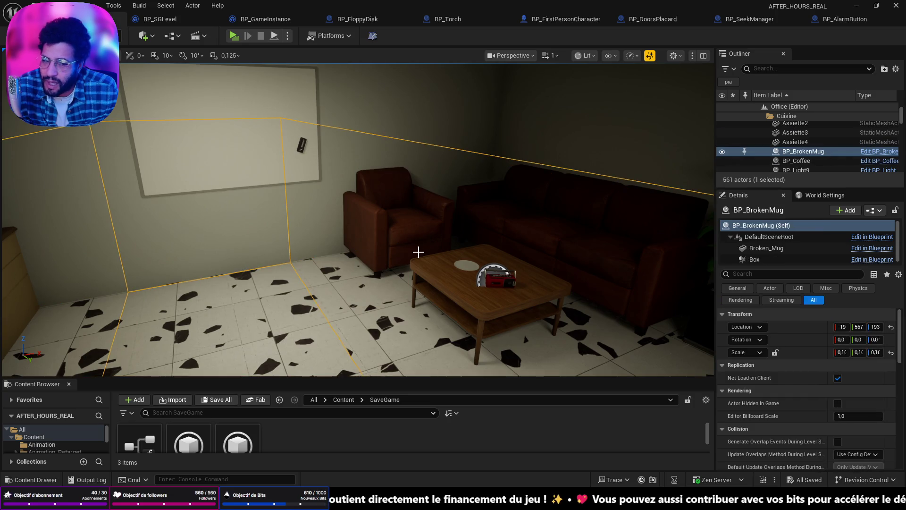
{"action": "key", "text": "f"}
{"action": "left_click", "coordinate": [879, 154]}
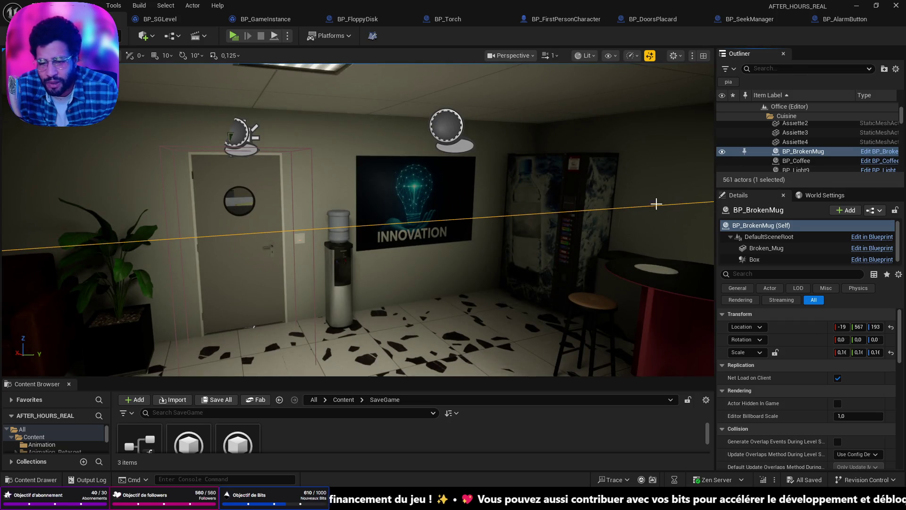
{"action": "scroll", "coordinate": [486, 214], "scroll_direction": "down", "scroll_amount": 2}
{"action": "left_click_drag", "start_coordinate": [620, 334], "coordinate": [625, 336]}
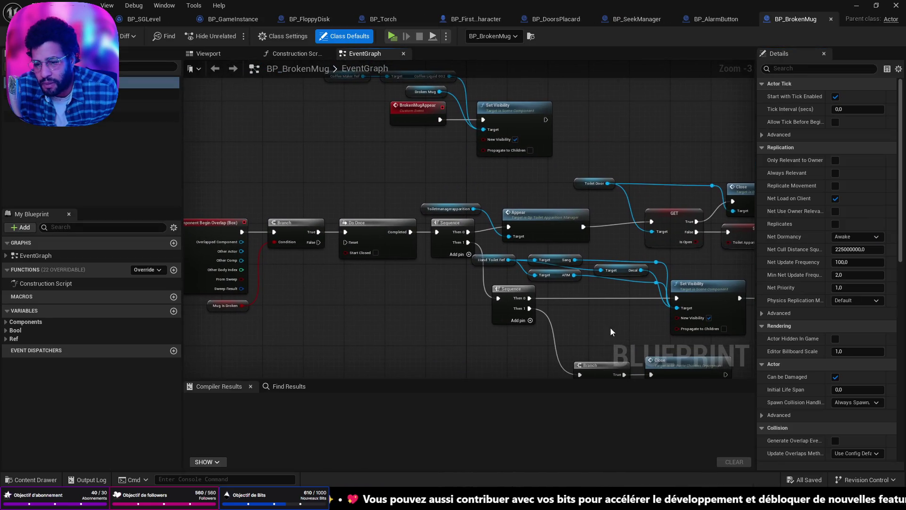
- Align the BrokenMugAppear event with the Set Visibility node in BP_BrokenMug's EventGraph
{"action": "scroll", "coordinate": [357, 205], "scroll_direction": "up", "scroll_amount": 2}
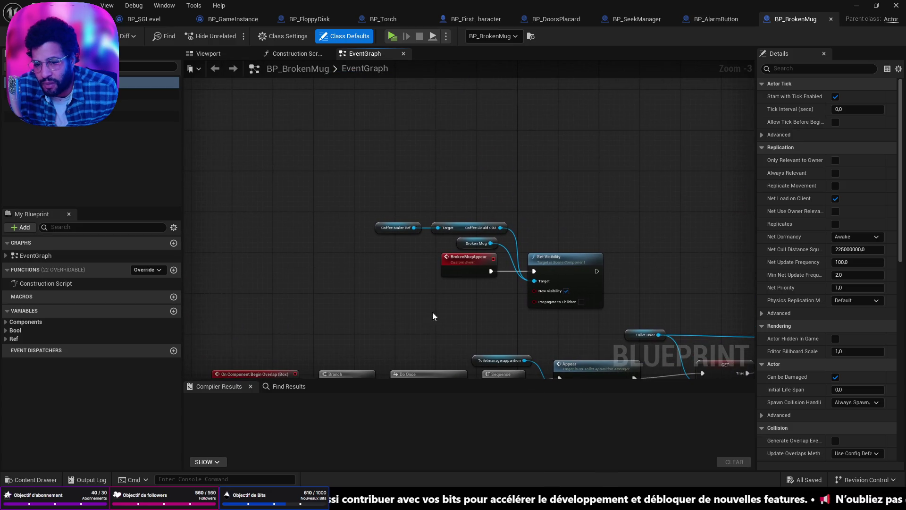
{"action": "scroll", "coordinate": [462, 289], "scroll_direction": "up", "scroll_amount": 1}
{"action": "left_click_drag", "start_coordinate": [462, 289], "coordinate": [374, 284]}
{"action": "left_click_drag", "start_coordinate": [506, 242], "coordinate": [498, 242]}
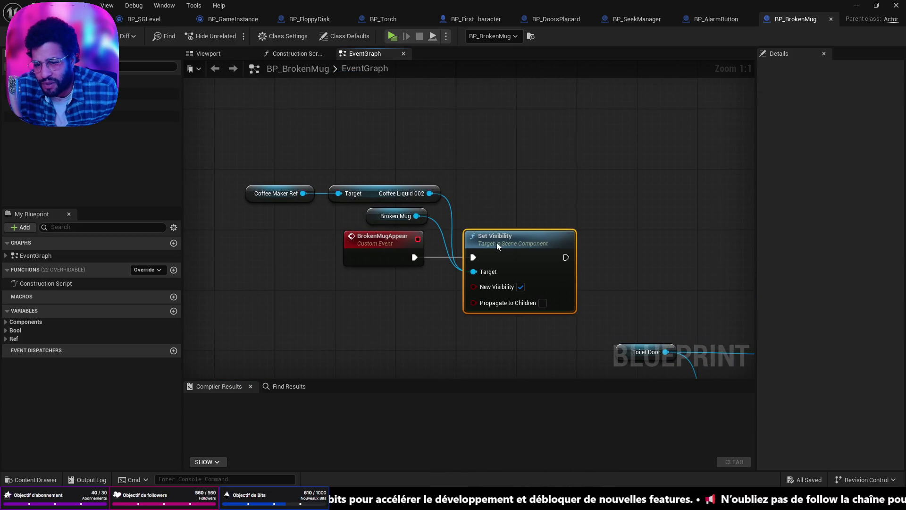
{"action": "left_click_drag", "start_coordinate": [603, 299], "coordinate": [539, 269]}
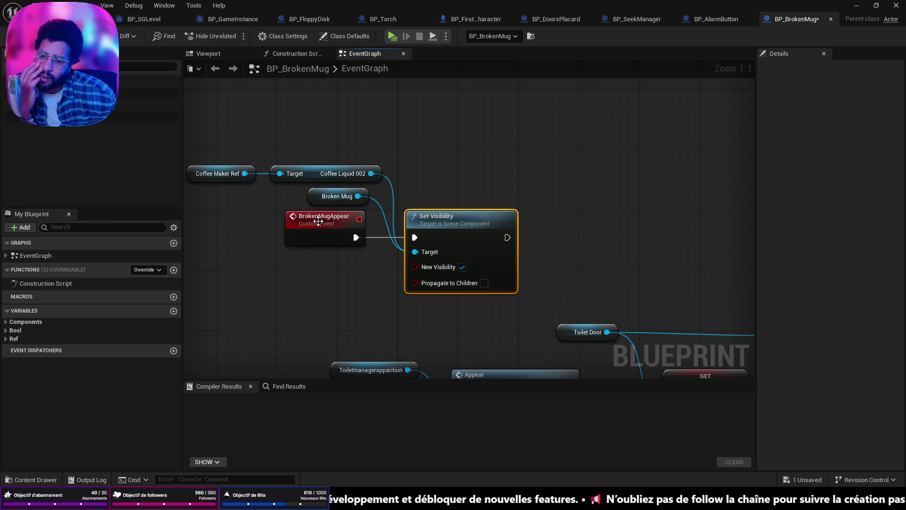
{"action": "left_click", "coordinate": [251, 229]}
{"action": "left_click_drag", "start_coordinate": [251, 228], "coordinate": [234, 220]}
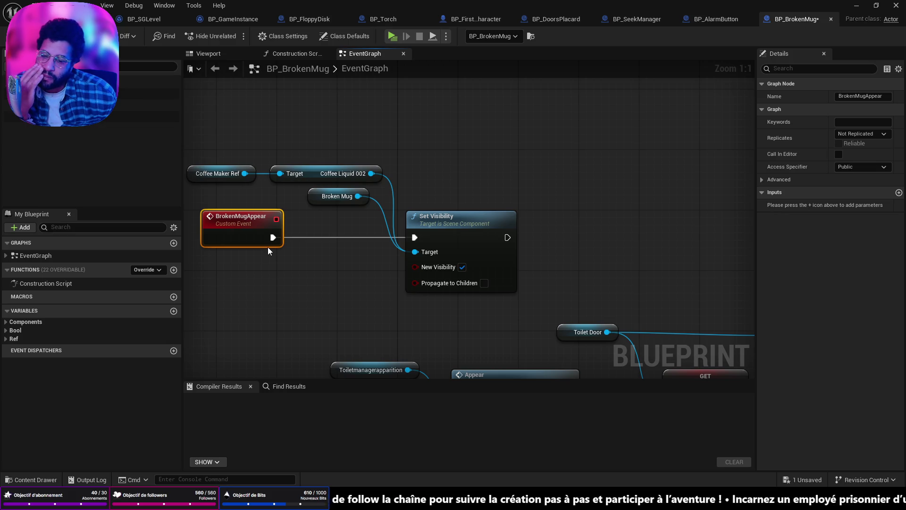
{"action": "mouse_move", "coordinate": [273, 237]}
{"action": "left_mouse_down"}
{"action": "mouse_move", "coordinate": [296, 216]}
{"action": "mouse_move", "coordinate": [305, 263]}
{"action": "mouse_move", "coordinate": [262, 367]}
{"action": "mouse_move", "coordinate": [301, 69]}
{"action": "mouse_move", "coordinate": [303, 177]}
{"action": "mouse_move", "coordinate": [313, 193]}
{"action": "left_mouse_up"}
{"action": "left_click", "coordinate": [427, 144]}
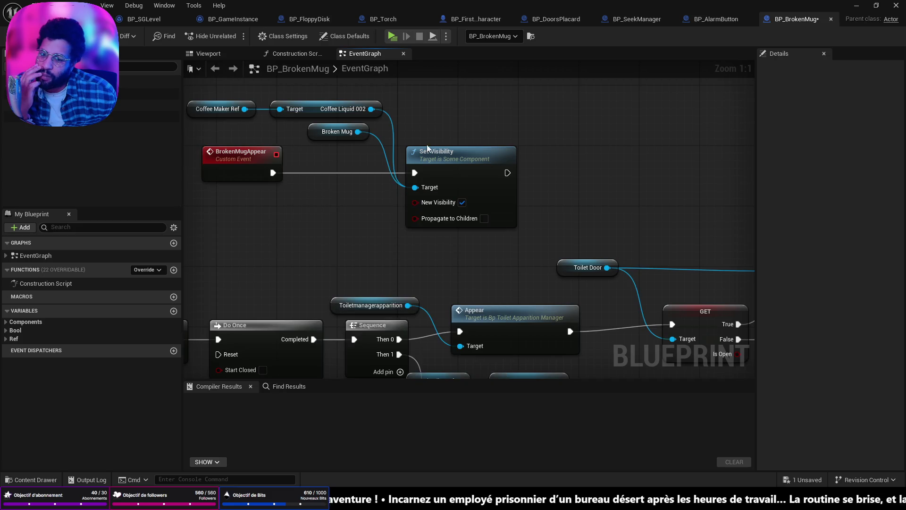
- Review the Overlap, Branch, Do Once and Toilet Door nodes, then view BP_Torch's ItemLogicOnly graph
{"action": "scroll", "coordinate": [378, 194], "scroll_direction": "down", "scroll_amount": 2}
{"action": "mouse_move", "coordinate": [379, 194]}
{"action": "left_mouse_down"}
{"action": "mouse_move", "coordinate": [496, 132]}
{"action": "mouse_move", "coordinate": [635, 134]}
{"action": "left_mouse_up"}
{"action": "mouse_move", "coordinate": [308, 171]}
{"action": "left_mouse_down"}
{"action": "mouse_move", "coordinate": [491, 336]}
{"action": "mouse_move", "coordinate": [351, 181]}
{"action": "left_mouse_up"}
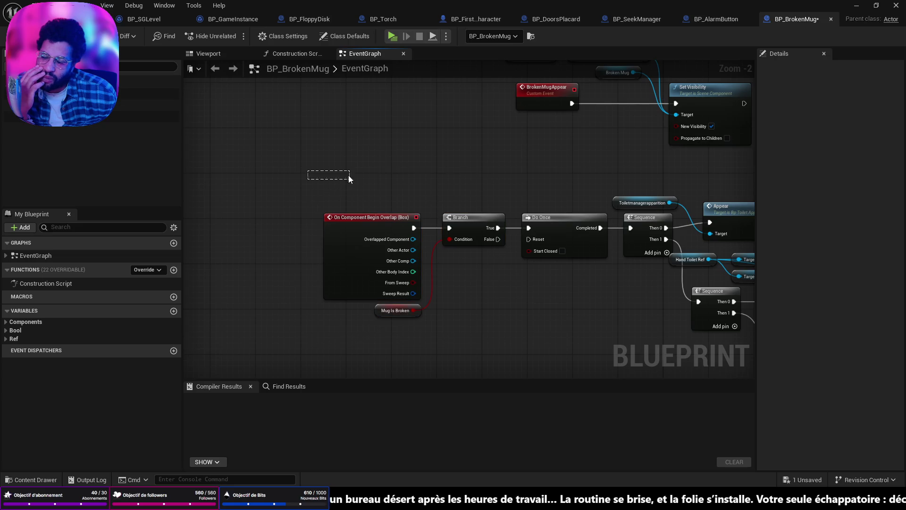
{"action": "mouse_move", "coordinate": [516, 178]}
{"action": "left_mouse_down"}
{"action": "mouse_move", "coordinate": [386, 225]}
{"action": "mouse_move", "coordinate": [438, 223]}
{"action": "mouse_move", "coordinate": [338, 213]}
{"action": "mouse_move", "coordinate": [373, 214]}
{"action": "left_mouse_up"}
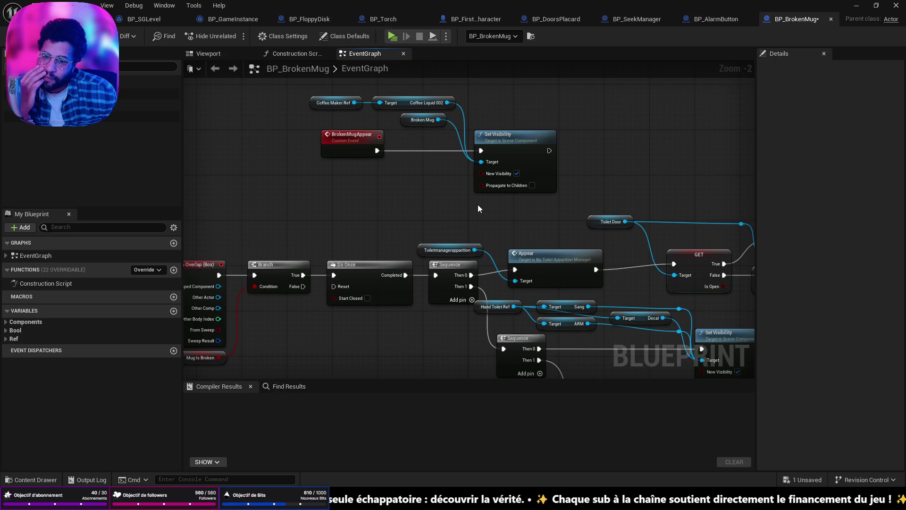
{"action": "scroll", "coordinate": [477, 205], "scroll_direction": "down", "scroll_amount": 4}
{"action": "scroll", "coordinate": [479, 210], "scroll_direction": "up", "scroll_amount": 3}
{"action": "left_click_drag", "start_coordinate": [514, 249], "coordinate": [695, 269]}
{"action": "mouse_move", "coordinate": [803, 277]}
{"action": "left_mouse_down"}
{"action": "mouse_move", "coordinate": [762, 269]}
{"action": "mouse_move", "coordinate": [763, 256]}
{"action": "mouse_move", "coordinate": [651, 277]}
{"action": "mouse_move", "coordinate": [577, 349]}
{"action": "mouse_move", "coordinate": [494, 374]}
{"action": "mouse_move", "coordinate": [489, 363]}
{"action": "left_mouse_up"}
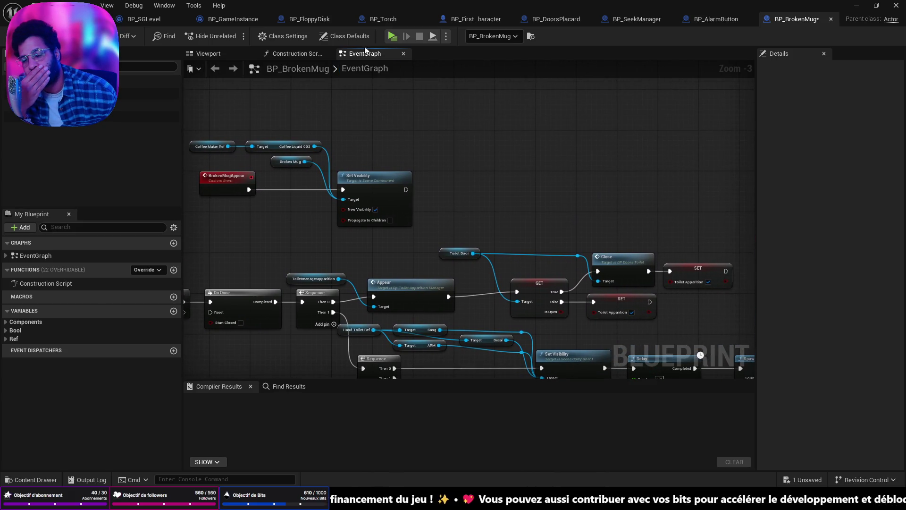
{"action": "left_click", "coordinate": [363, 19]}
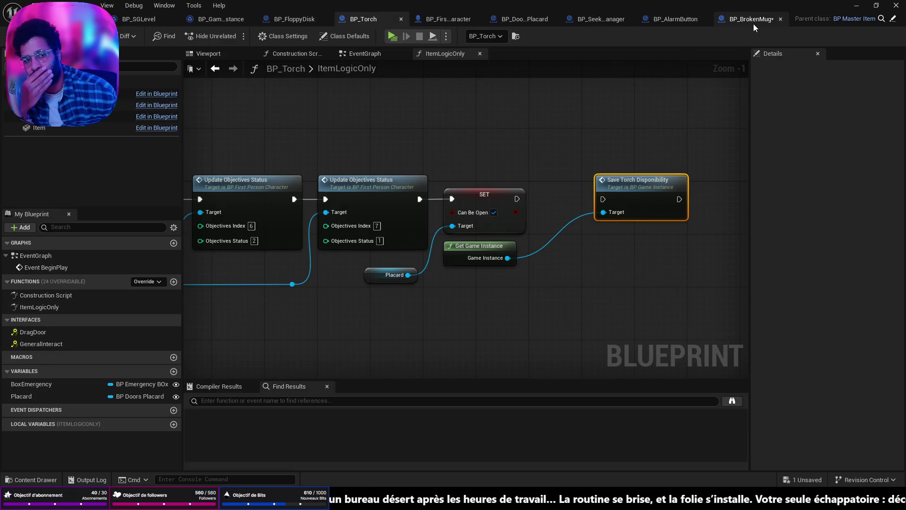
- Check the Cast To and Open nodes in BP_FloppyDisk's ItemLogicOnly graph
{"action": "left_click", "coordinate": [311, 22]}
{"action": "scroll", "coordinate": [472, 212], "scroll_direction": "down", "scroll_amount": 6}
{"action": "scroll", "coordinate": [511, 217], "scroll_direction": "up", "scroll_amount": 5}
{"action": "left_click_drag", "start_coordinate": [511, 217], "coordinate": [573, 183]}
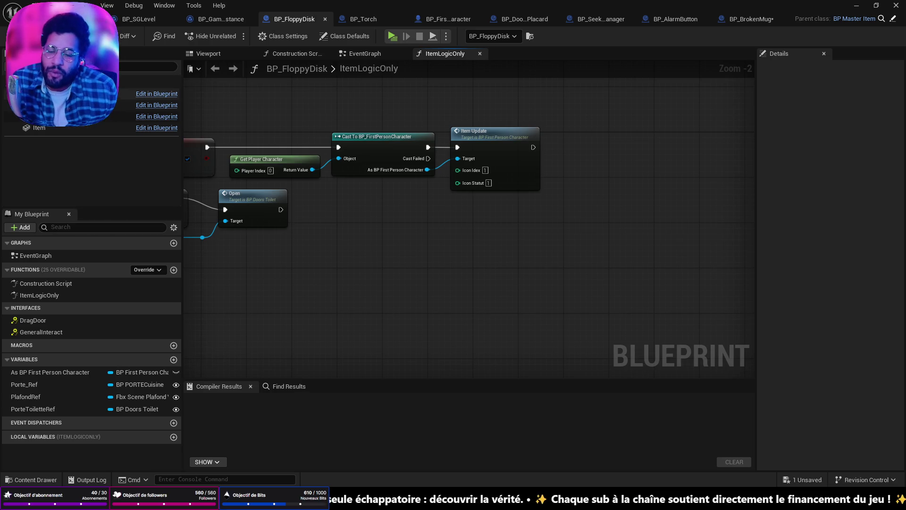
- Skim BP_BrokenMug and BP_AlarmButton, then confirm GetTorchDisponibility's Boolean output in BP_GameInstance
{"action": "left_click", "coordinate": [759, 23]}
{"action": "left_click", "coordinate": [706, 22]}
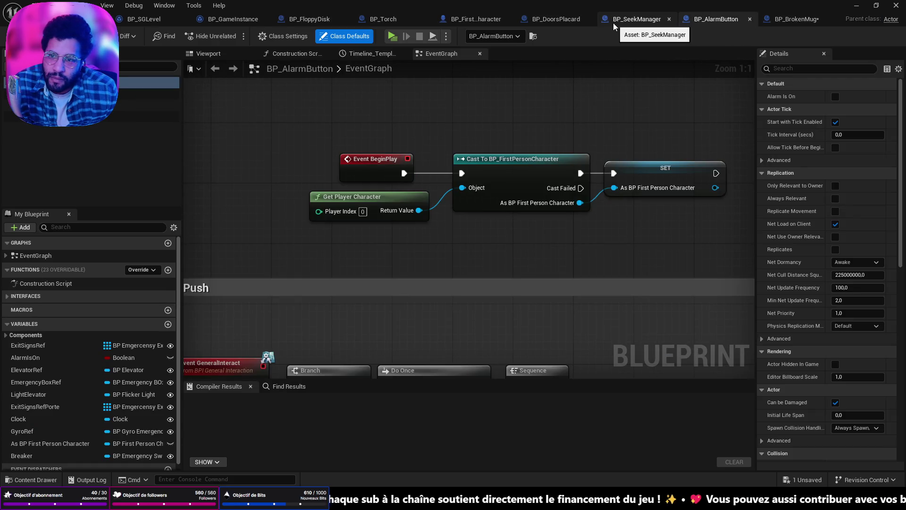
{"action": "left_click", "coordinate": [248, 20]}
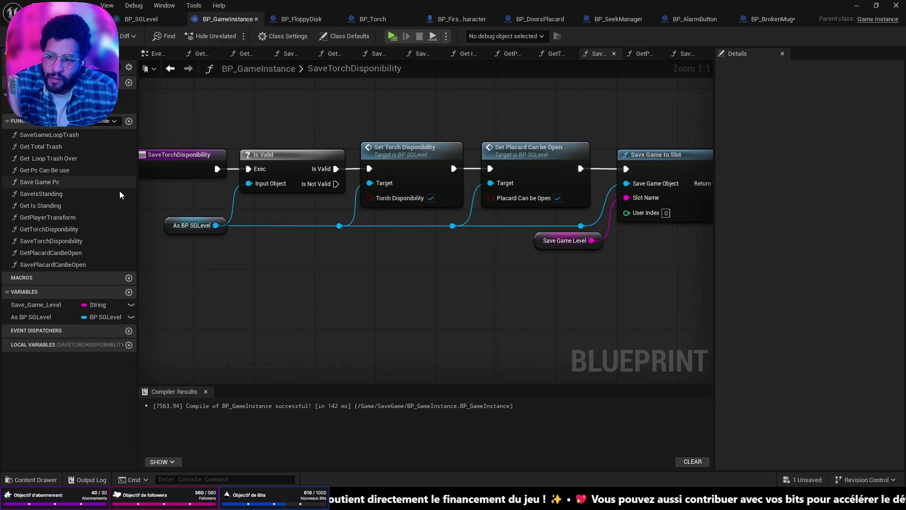
{"action": "left_click", "coordinate": [59, 230]}
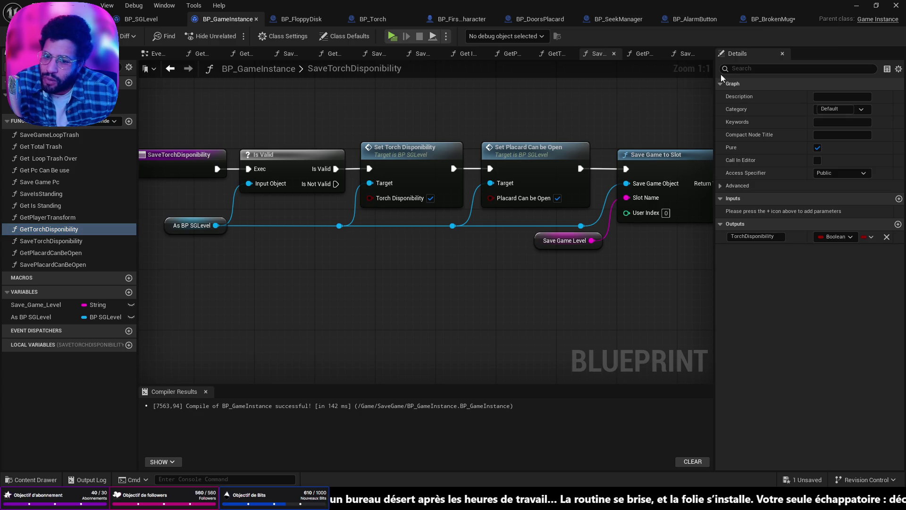
{"action": "left_click", "coordinate": [624, 24]}
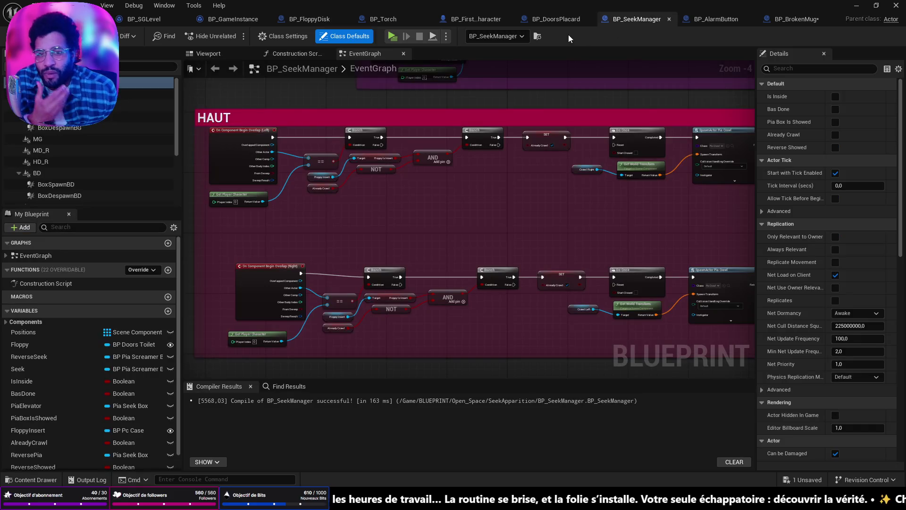
- View BP_FloppyDisk's empty EventGraph, glance at BP_BrokenMug's Sound Isplayed node, then return to BP_FloppyDisk
{"action": "left_click", "coordinate": [295, 19]}
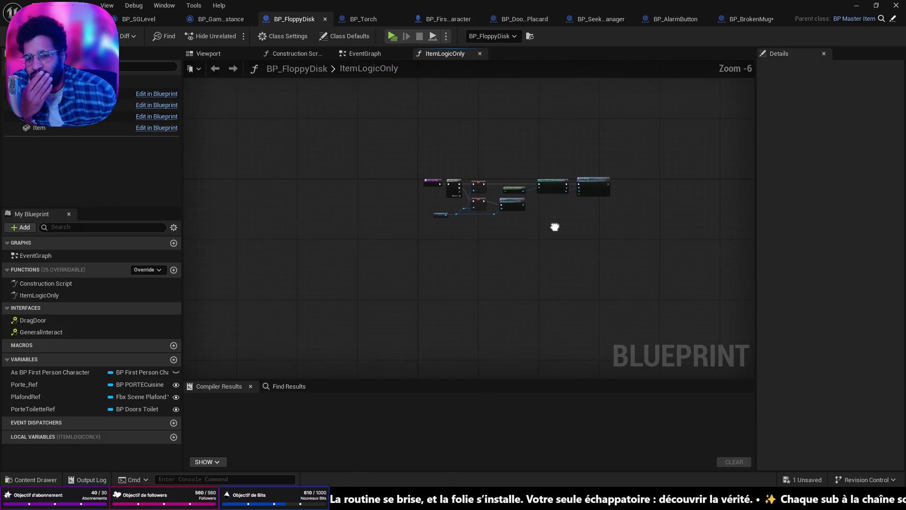
{"action": "left_click", "coordinate": [366, 54]}
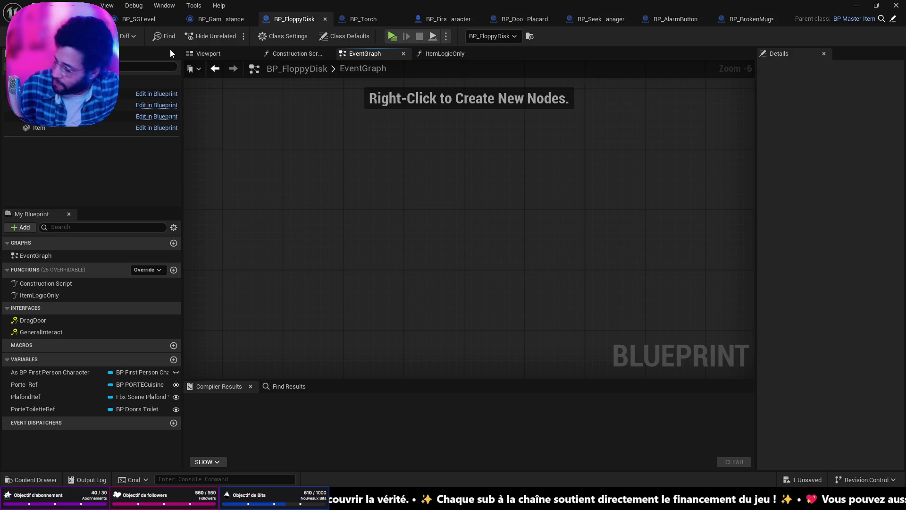
{"action": "scroll", "coordinate": [446, 162], "scroll_direction": "down", "scroll_amount": 5}
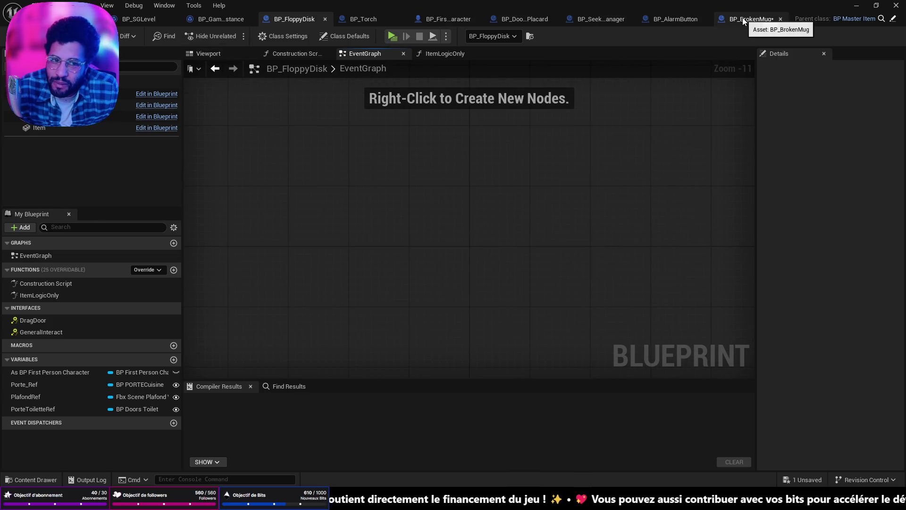
{"action": "left_click", "coordinate": [755, 19]}
{"action": "scroll", "coordinate": [492, 177], "scroll_direction": "down", "scroll_amount": 5}
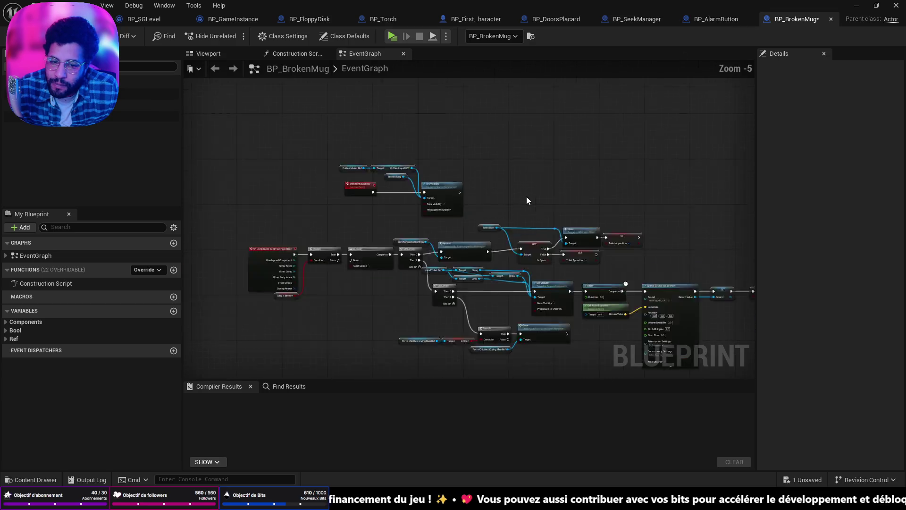
{"action": "scroll", "coordinate": [501, 205], "scroll_direction": "up", "scroll_amount": 6}
{"action": "mouse_move", "coordinate": [561, 196]}
{"action": "left_mouse_down"}
{"action": "mouse_move", "coordinate": [292, 152]}
{"action": "mouse_move", "coordinate": [404, 175]}
{"action": "left_mouse_up"}
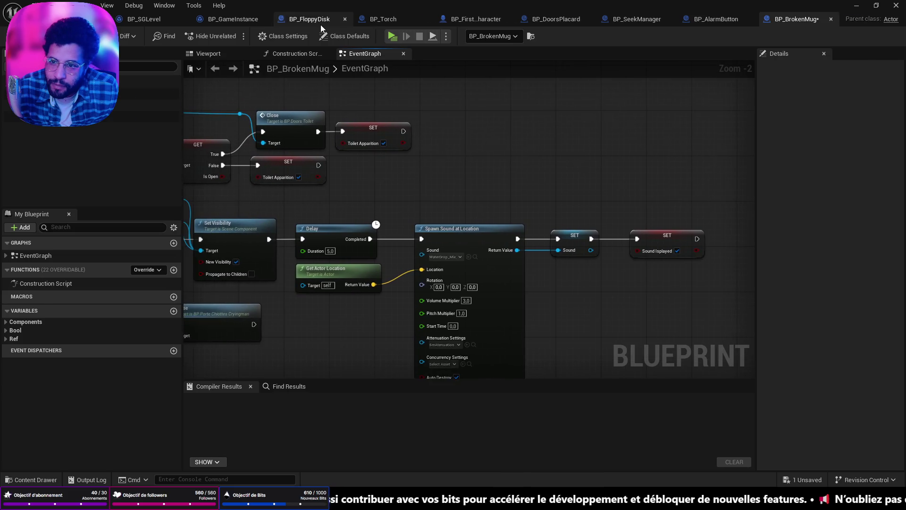
{"action": "left_click", "coordinate": [320, 21]}
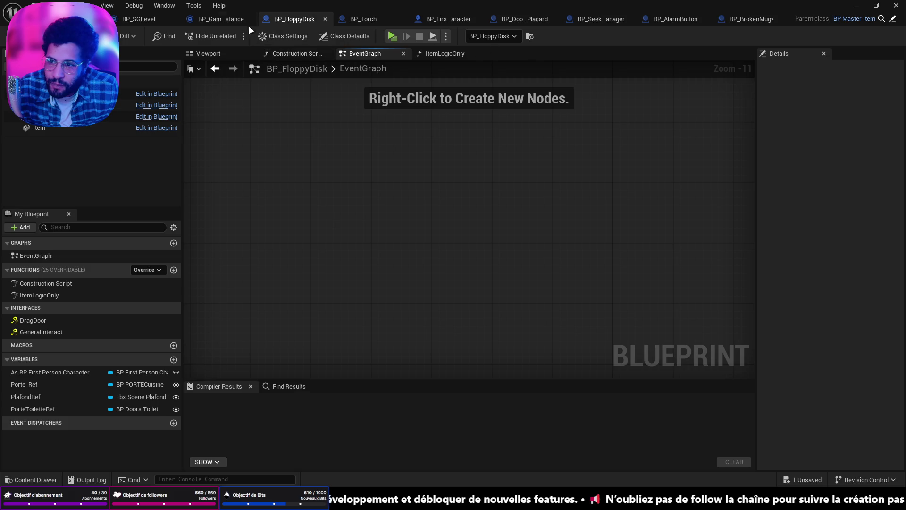
- Clear every node out of BP_GameInstance's SaveTorchDisponibility graph
{"action": "left_click", "coordinate": [236, 20]}
{"action": "scroll", "coordinate": [462, 223], "scroll_direction": "down", "scroll_amount": 3}
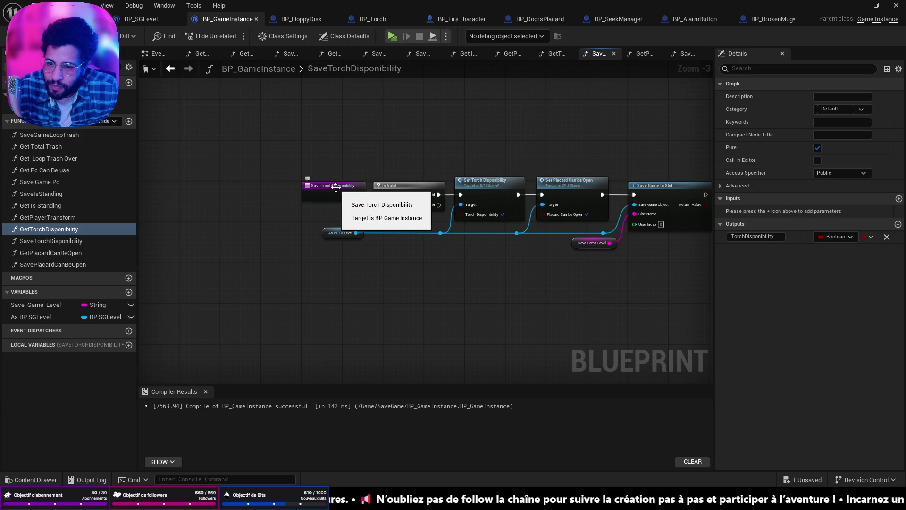
{"action": "mouse_move", "coordinate": [252, 124]}
{"action": "left_mouse_down"}
{"action": "mouse_move", "coordinate": [619, 278]}
{"action": "mouse_move", "coordinate": [667, 289]}
{"action": "left_mouse_up"}
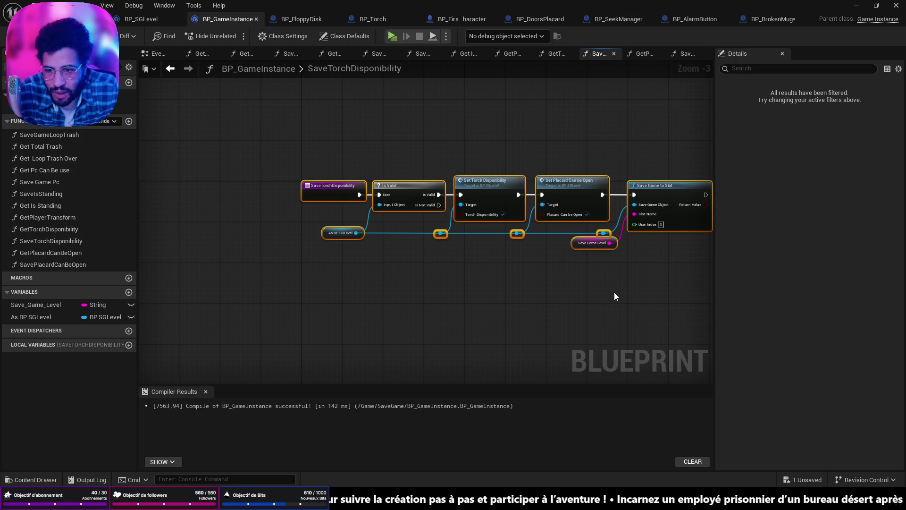
{"action": "key", "text": "Delete"}
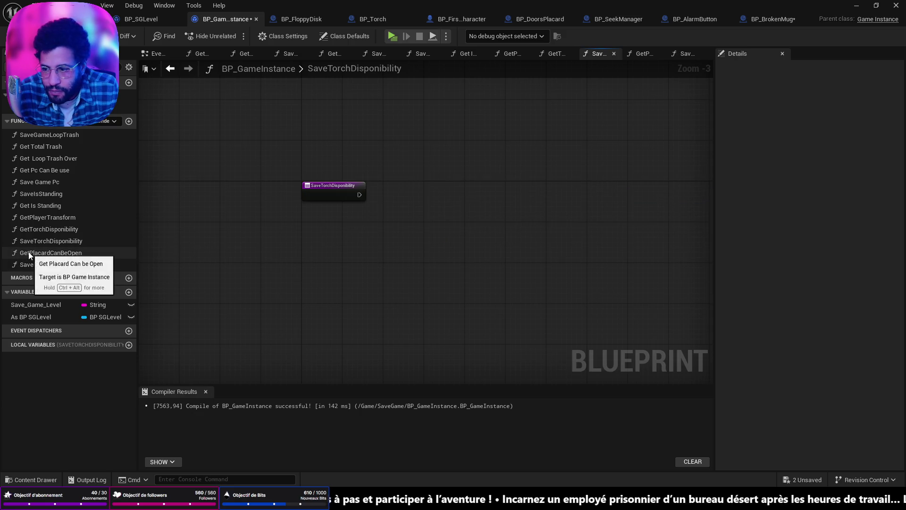
- Delete GetPlacardCanBeOpen, SavePlacardCanBeOpen, SaveTorchDisponibility and GetTorchDisponibility from My Blueprint
{"action": "left_click", "coordinate": [28, 253]}
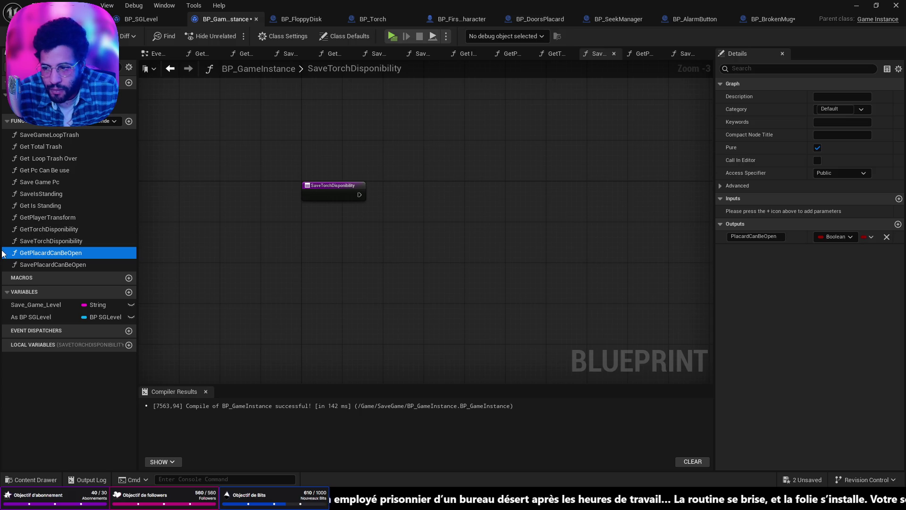
{"action": "key", "text": "Delete"}
{"action": "left_click", "coordinate": [523, 267]}
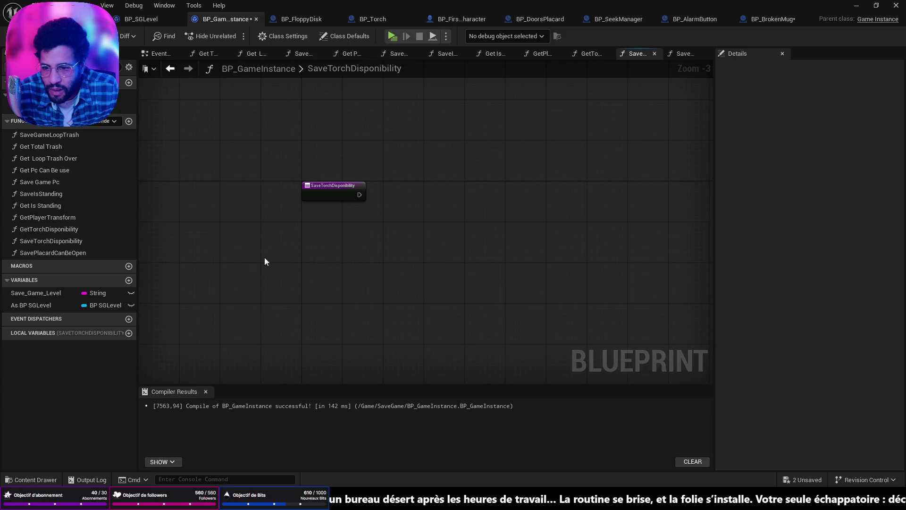
{"action": "left_click", "coordinate": [28, 253]}
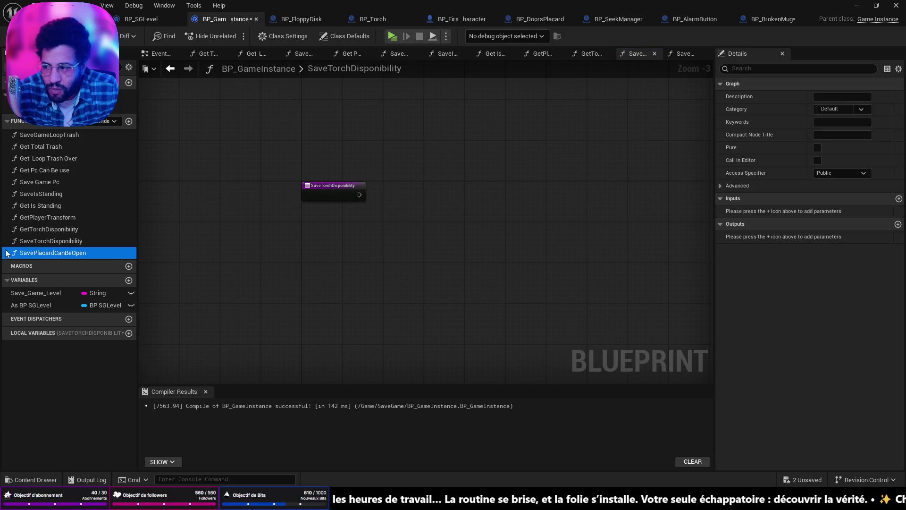
{"action": "key", "text": "Delete"}
{"action": "left_click", "coordinate": [38, 242]}
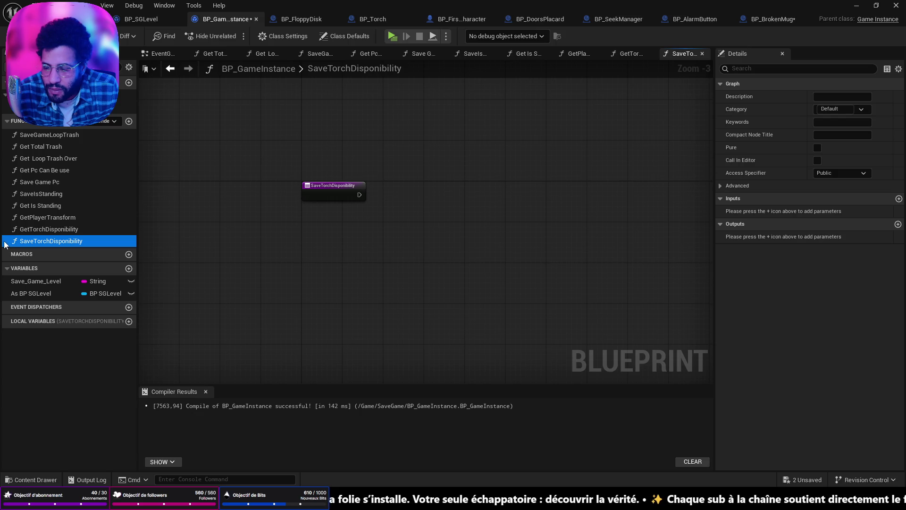
{"action": "key", "text": "Delete"}
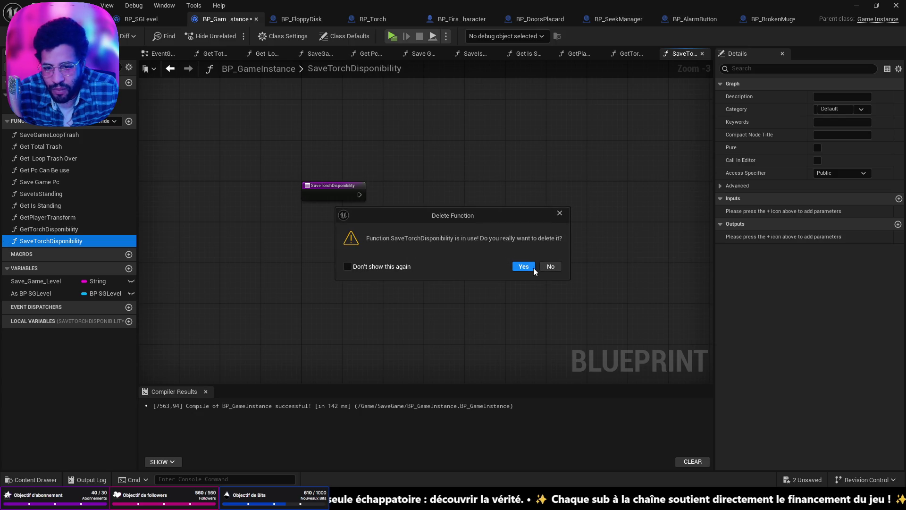
{"action": "left_click", "coordinate": [532, 268]}
{"action": "left_click", "coordinate": [68, 229]}
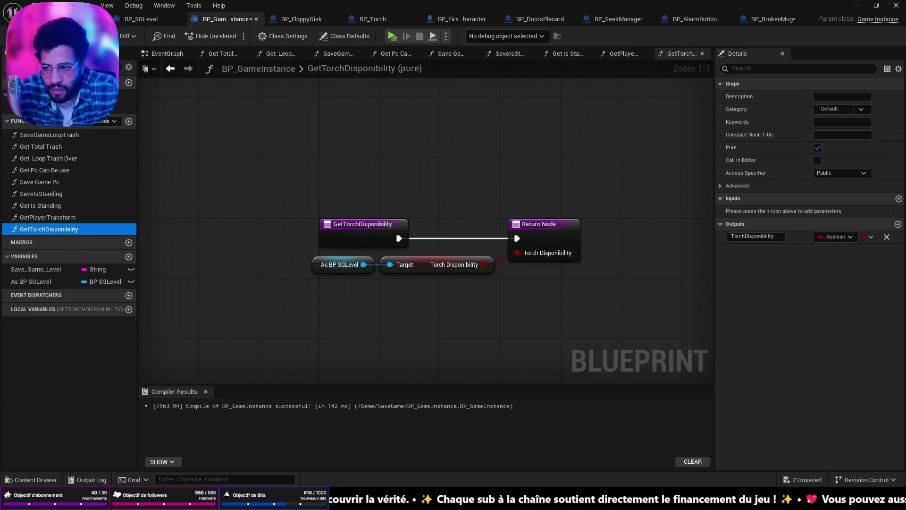
{"action": "key", "text": "Delete"}
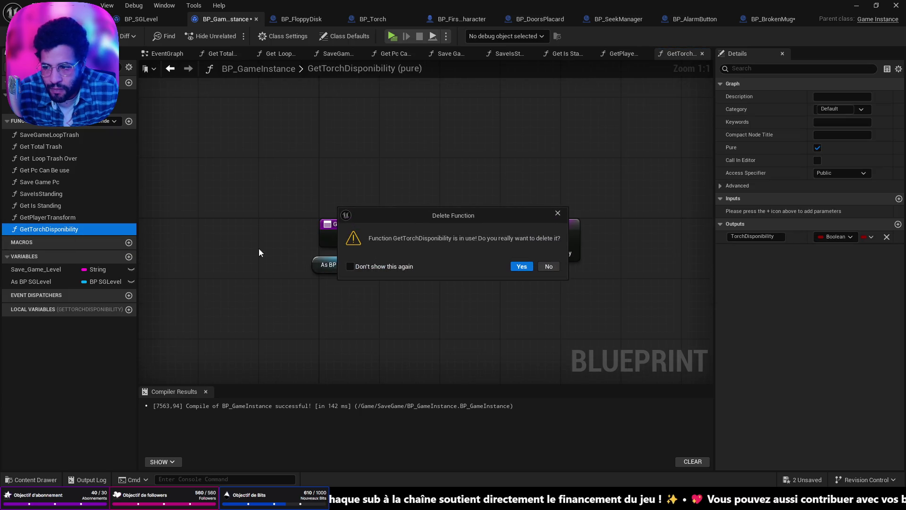
{"action": "left_click", "coordinate": [526, 266]}
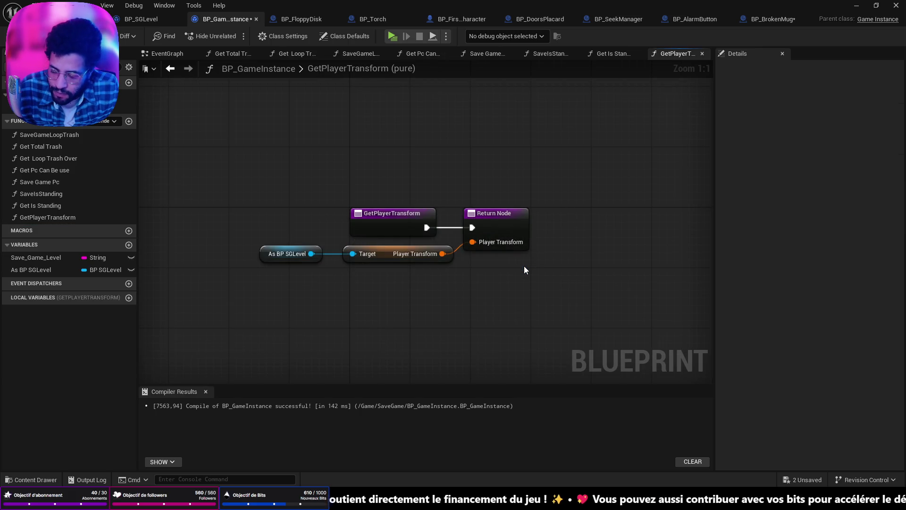
- Undo the recent deletions and re-inspect the placard and torch functions
{"action": "left_click_drag", "start_coordinate": [314, 185], "coordinate": [413, 193]}
{"action": "key", "text": "ctrl+z"}
{"action": "key", "text": "ctrl+z"}
{"action": "key", "text": "ctrl+z"}
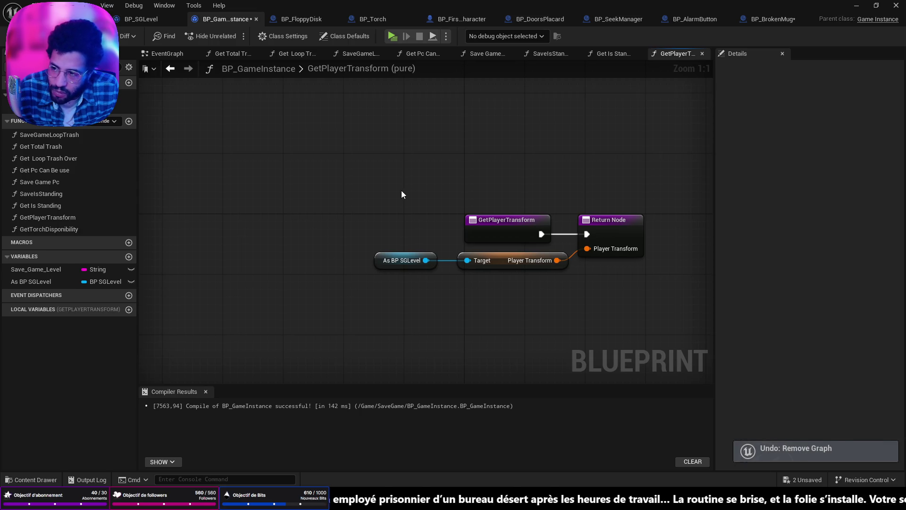
{"action": "key", "text": "ctrl+z"}
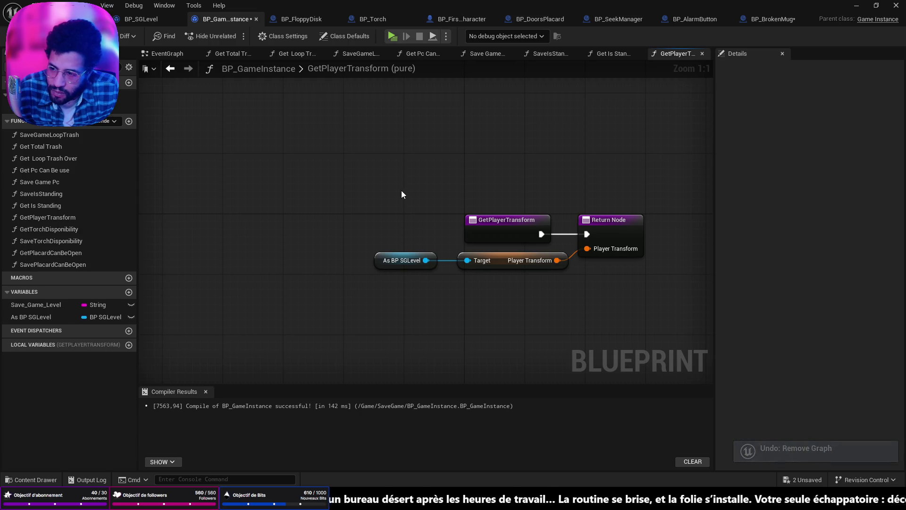
{"action": "left_click", "coordinate": [72, 267]}
{"action": "left_click", "coordinate": [15, 257]}
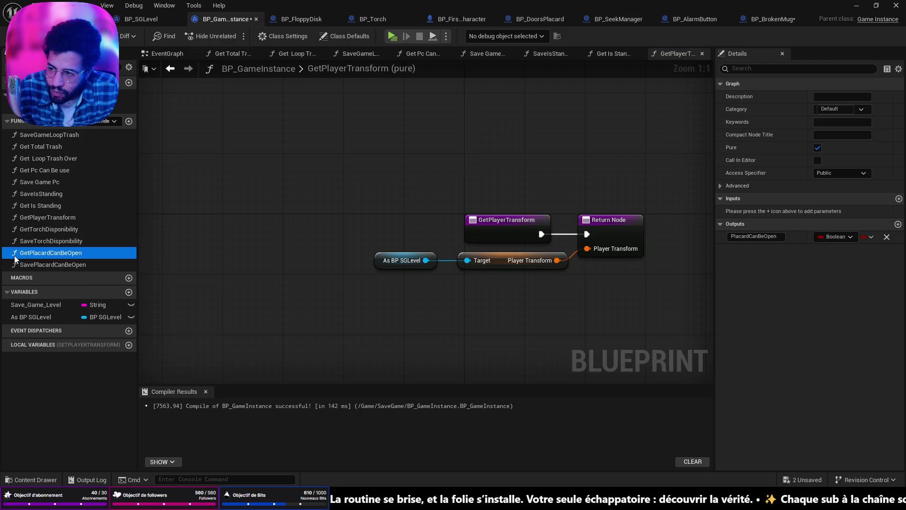
{"action": "left_click", "coordinate": [17, 229]}
{"action": "left_click", "coordinate": [10, 265]}
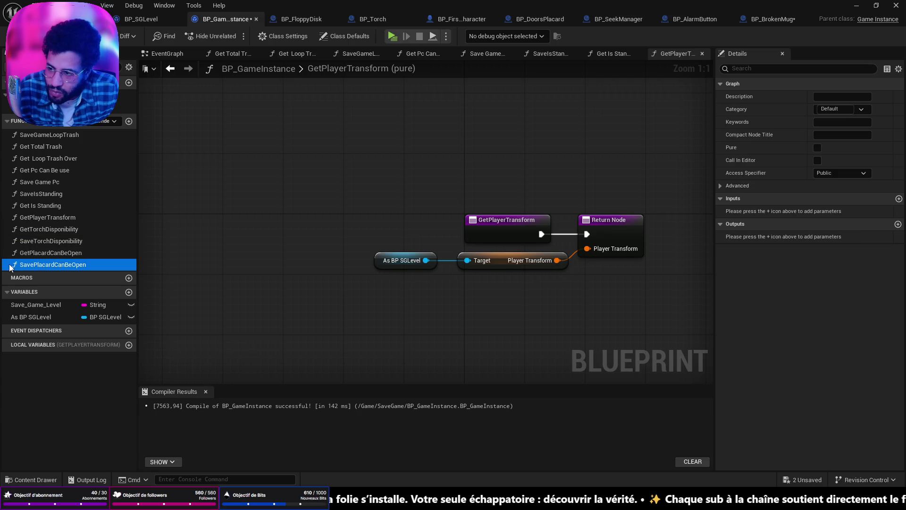
- Delete the SavePlacardCanBeOpen and GetPlacardCanBeOpen functions again
{"action": "key", "text": "Delete"}
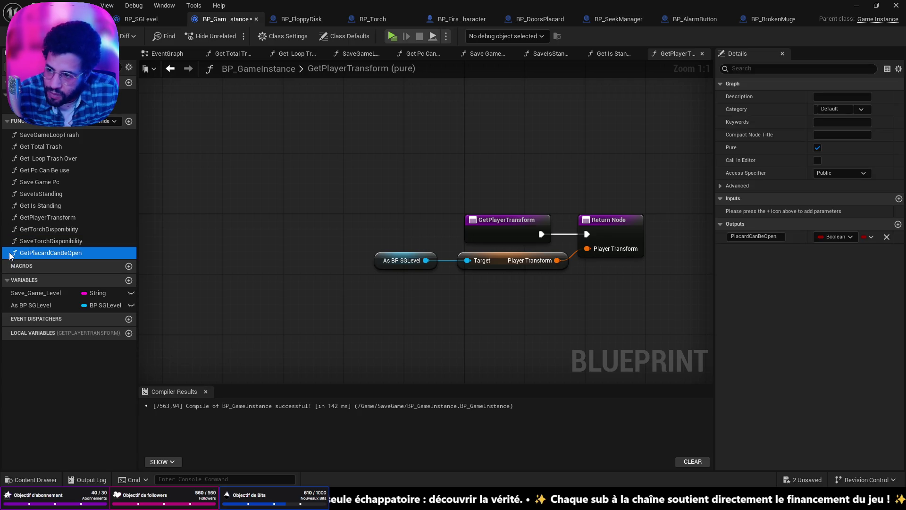
{"action": "key", "text": "Delete"}
{"action": "left_click", "coordinate": [523, 267]}
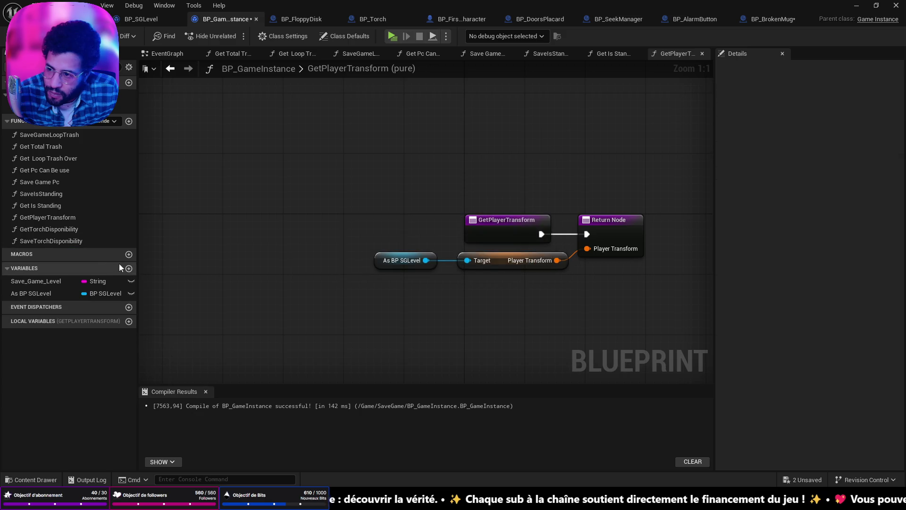
{"action": "left_click", "coordinate": [8, 241]}
{"action": "key", "text": "Delete"}
{"action": "left_click", "coordinate": [545, 266]}
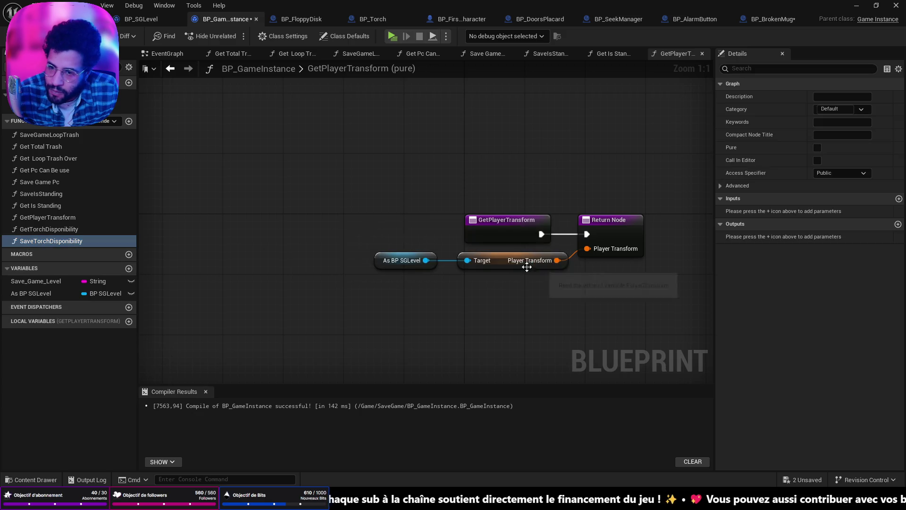
{"action": "left_click", "coordinate": [524, 263]}
- Delete SaveTorchDisponibility and GetTorchDisponibility, save BP_GameInstance, and switch to BP_SGLevel
{"action": "left_click", "coordinate": [10, 241]}
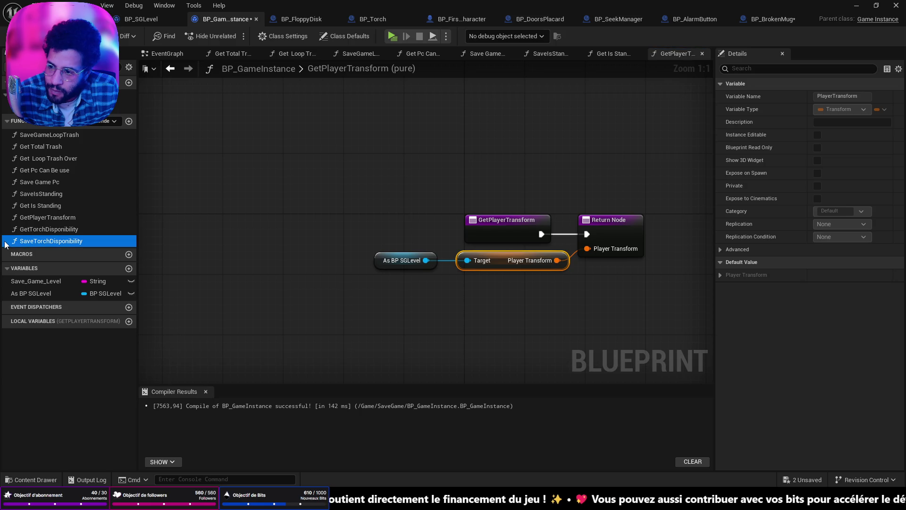
{"action": "key", "text": "Delete"}
{"action": "left_click", "coordinate": [523, 266]}
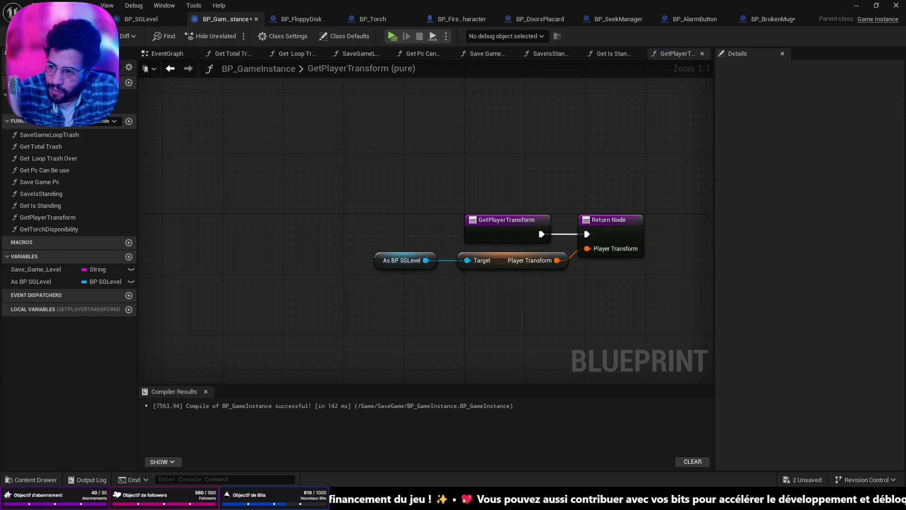
{"action": "left_click", "coordinate": [8, 230]}
{"action": "key", "text": "Delete"}
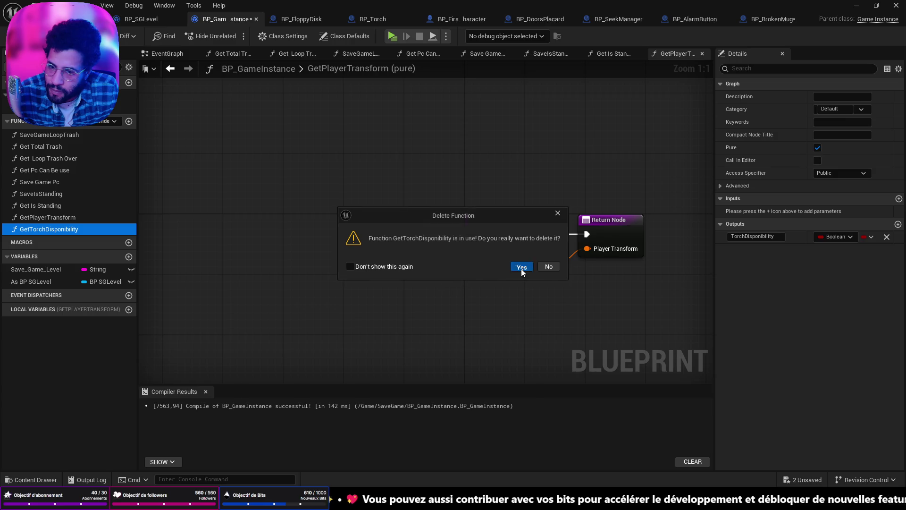
{"action": "left_click", "coordinate": [521, 267]}
{"action": "key", "text": "ctrl+shift+s"}
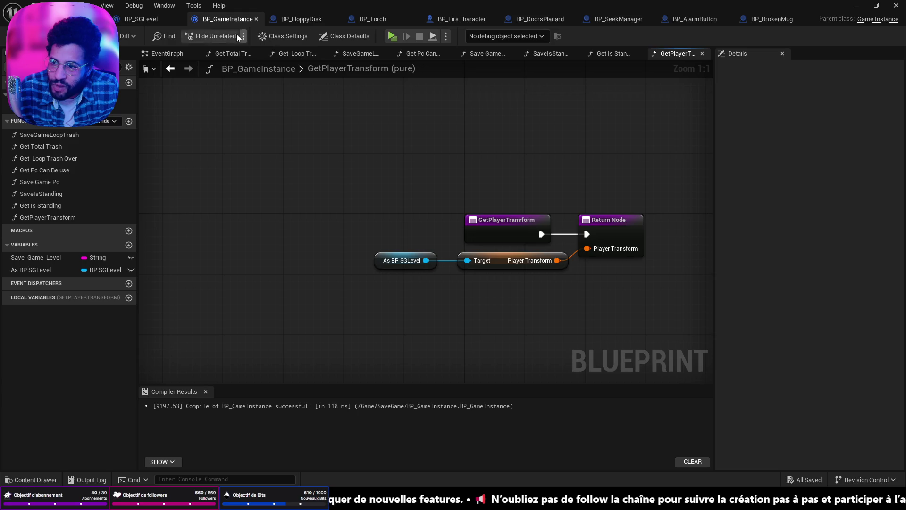
{"action": "left_click", "coordinate": [137, 19]}
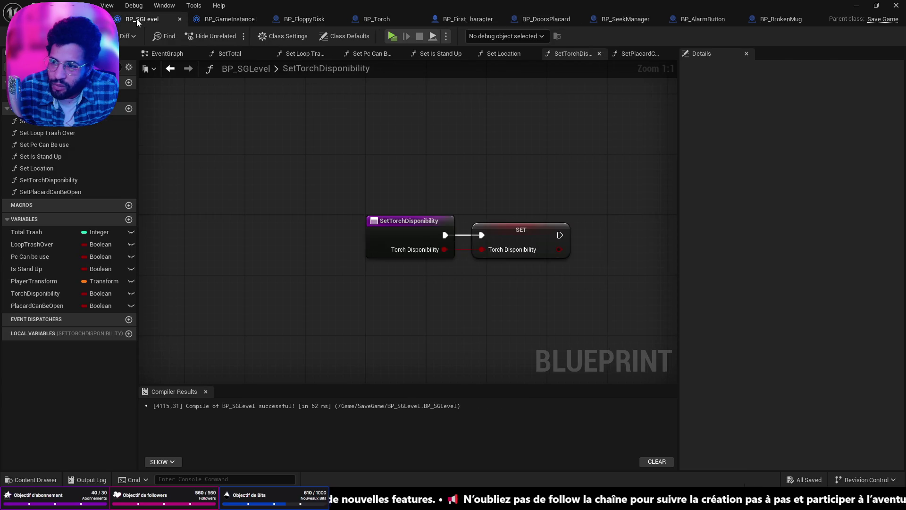
- Delete the SetPlacardCanBeOpen and SetTorchDisponibility functions from BP_SGLevel
{"action": "left_click", "coordinate": [23, 305]}
{"action": "key", "text": "Up"}
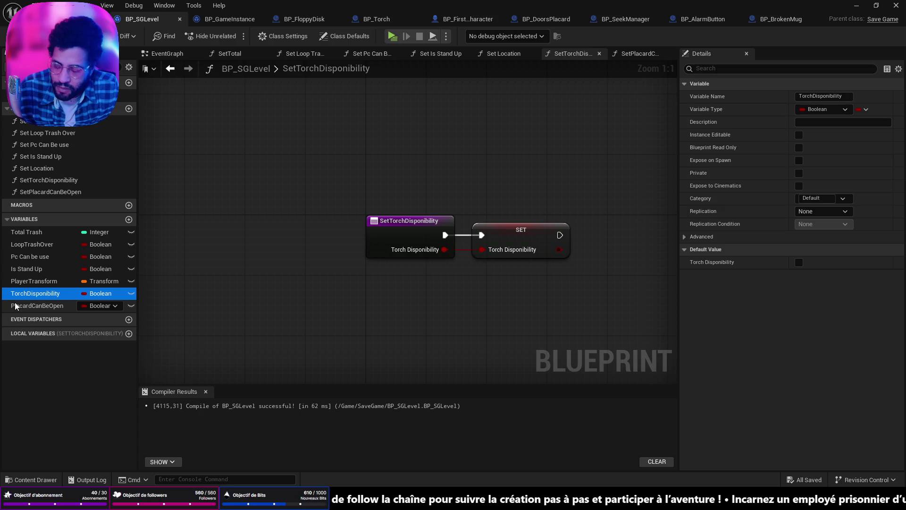
{"action": "key", "text": "Delete"}
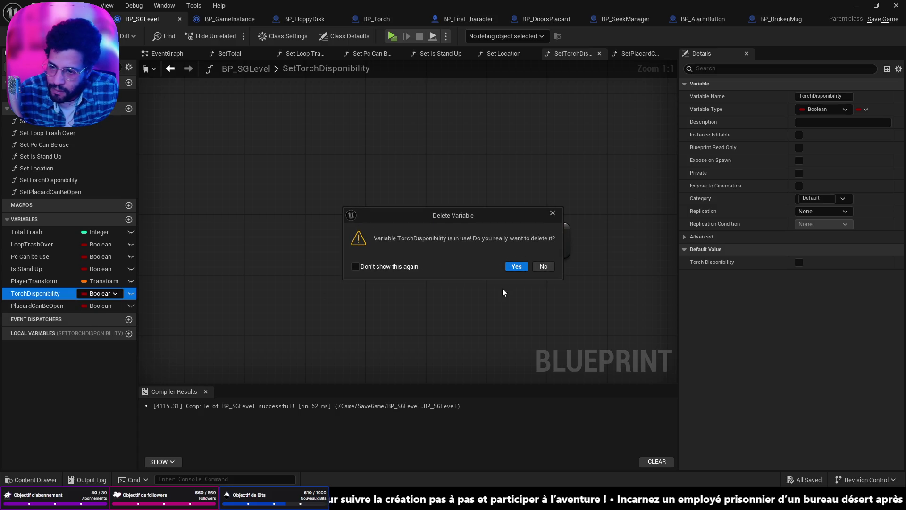
{"action": "left_click", "coordinate": [550, 267]}
{"action": "left_click", "coordinate": [49, 192]}
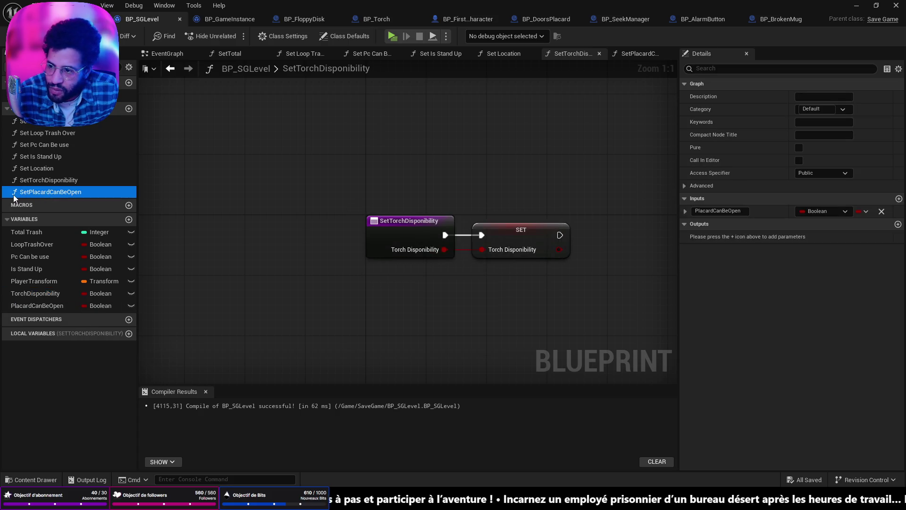
{"action": "key", "text": "Delete"}
{"action": "left_click", "coordinate": [24, 180]}
{"action": "key", "text": "Delete"}
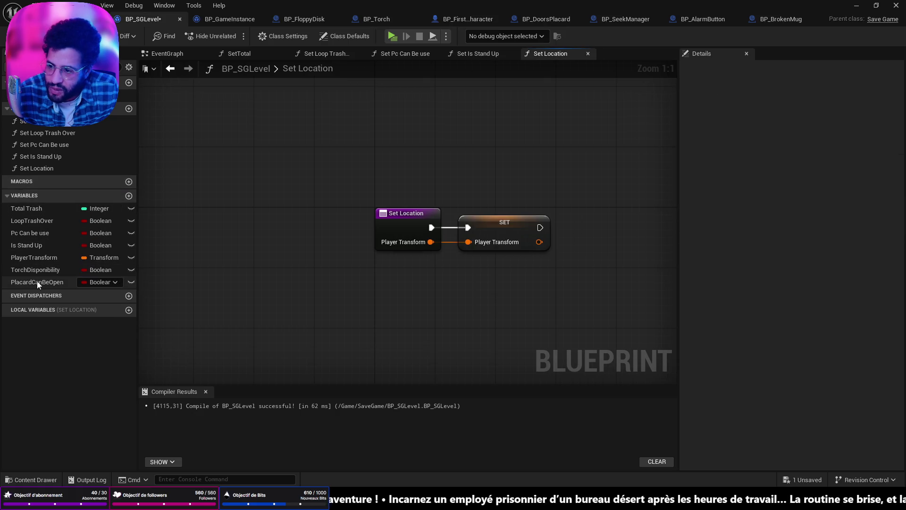
- Delete the PlacardCanBeOpen and TorchDisponibility variables and save BP_SGLevel
{"action": "left_click", "coordinate": [36, 281]}
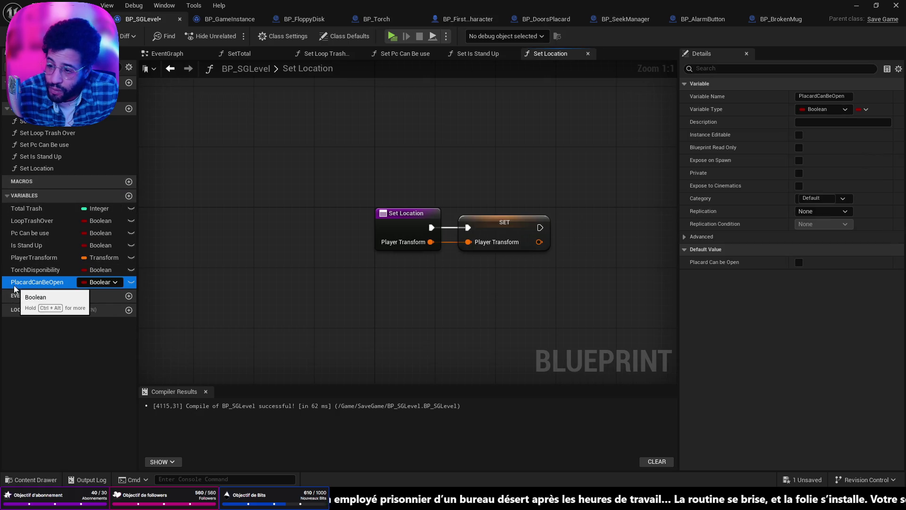
{"action": "key", "text": "Delete"}
{"action": "left_click", "coordinate": [29, 269]}
{"action": "key", "text": "Delete"}
{"action": "key", "text": "ctrl+s"}
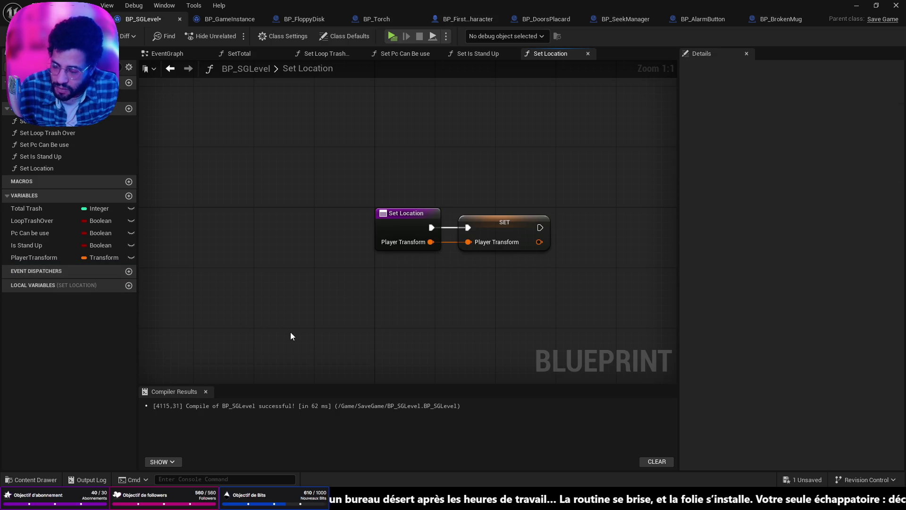
{"action": "left_click", "coordinate": [128, 108]}
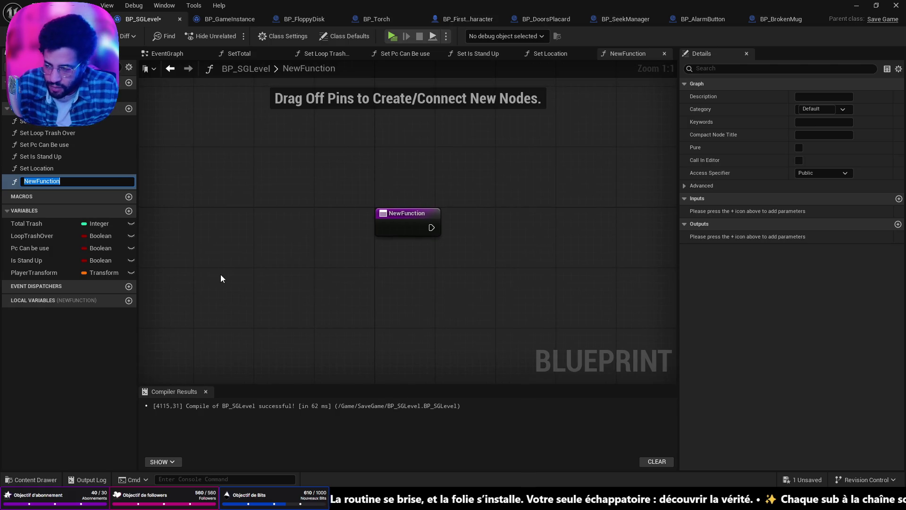
- Create the SetFloppyIsCollected function and a FloppyIsCollected Boolean variable, then save
{"action": "type", "text": "Sert"}
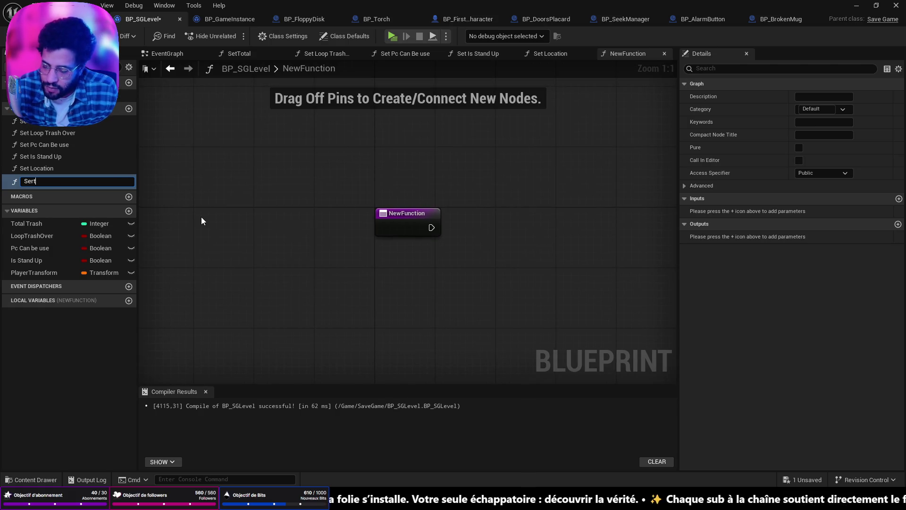
{"action": "type", "text": "tF"}
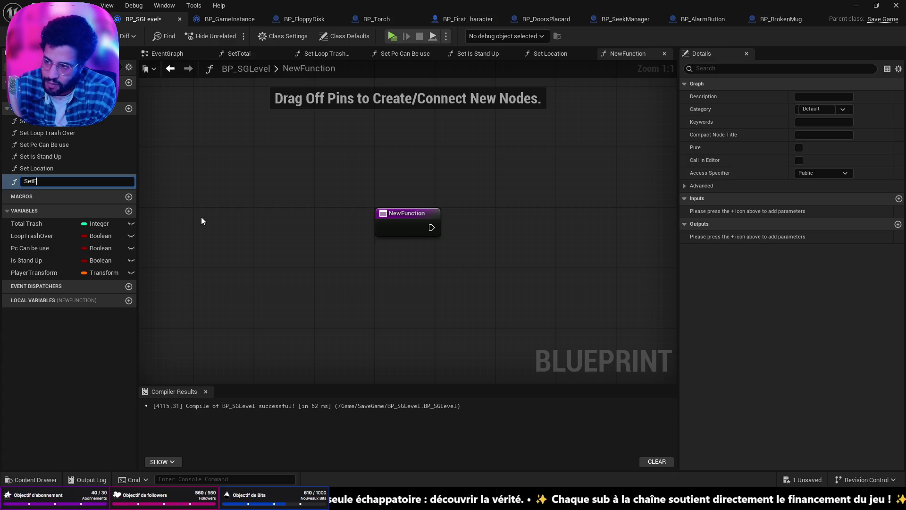
{"action": "type", "text": "loppo"}
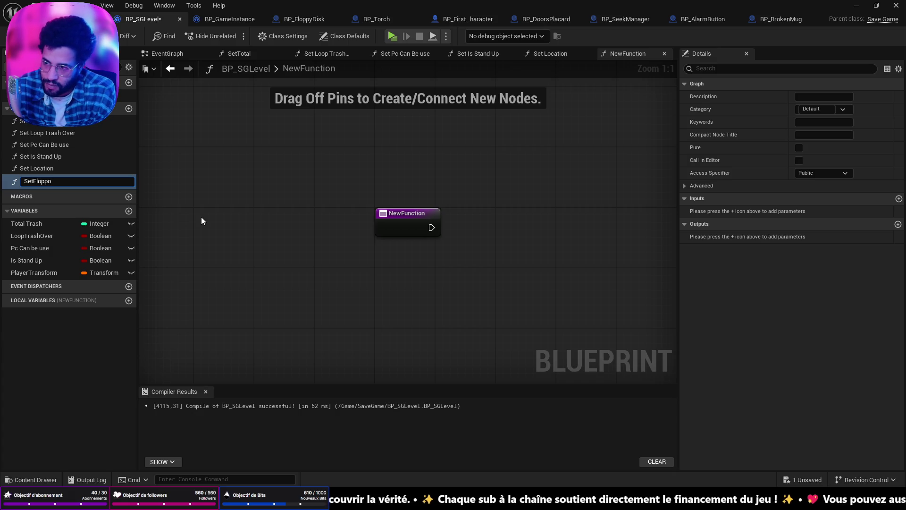
{"action": "type", "text": "yIsCollec"}
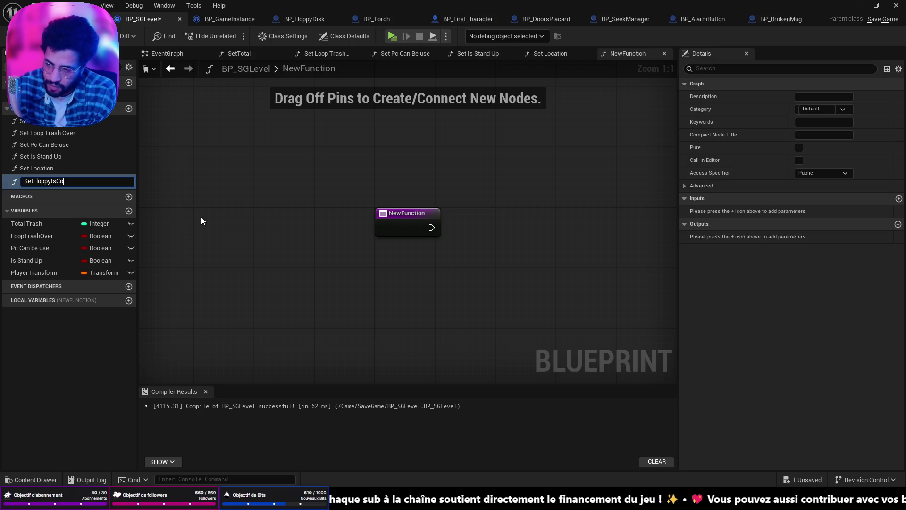
{"action": "type", "text": "ted"}
{"action": "key", "text": "Return"}
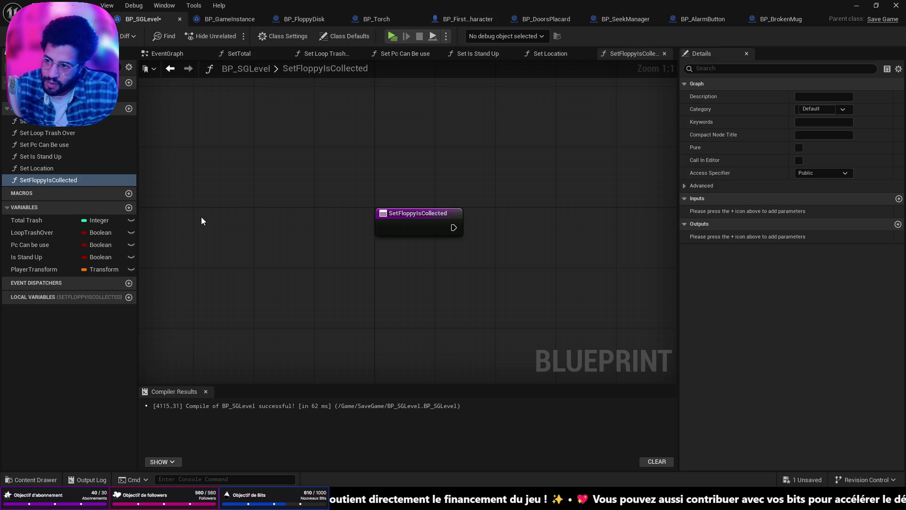
{"action": "left_click", "coordinate": [129, 208]}
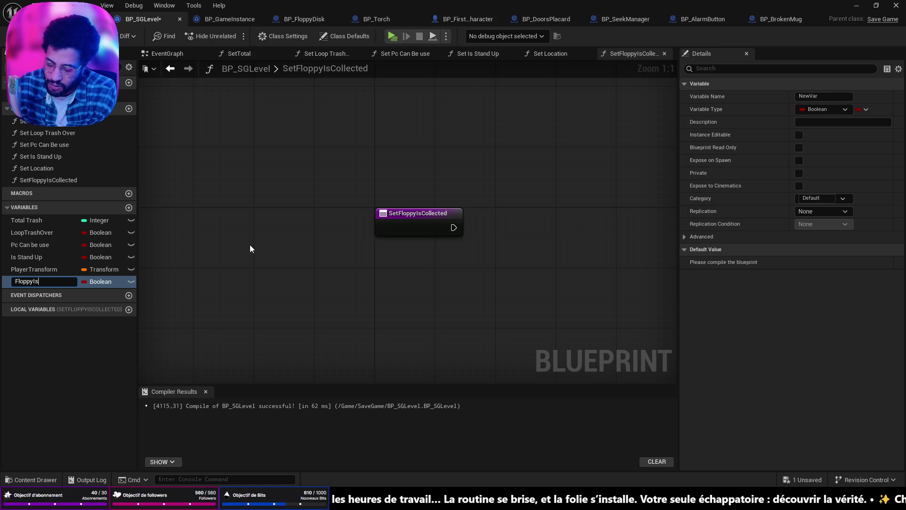
{"action": "type", "text": "FloppyIsCo"}
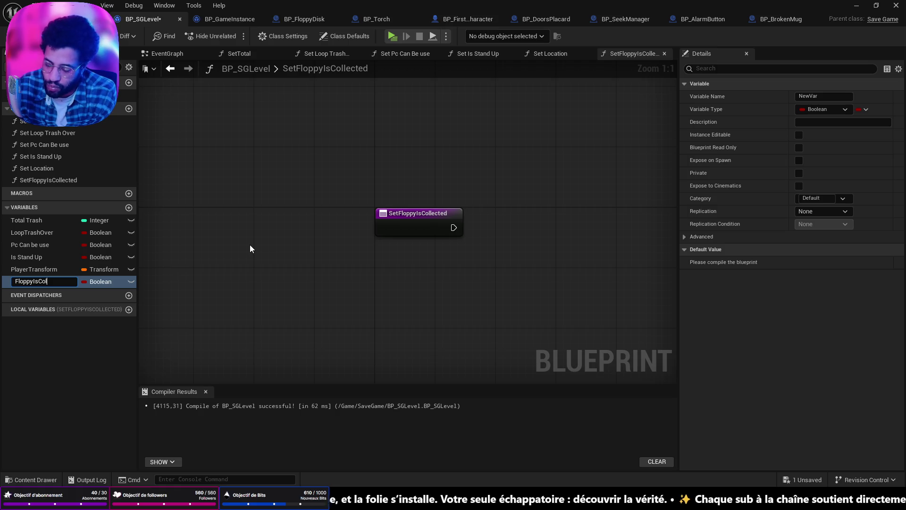
{"action": "type", "text": "lecte"}
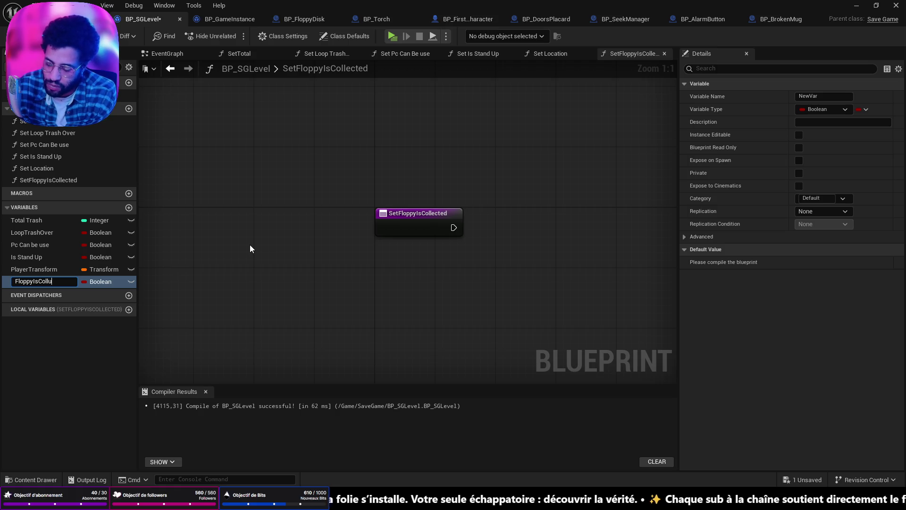
{"action": "type", "text": "d"}
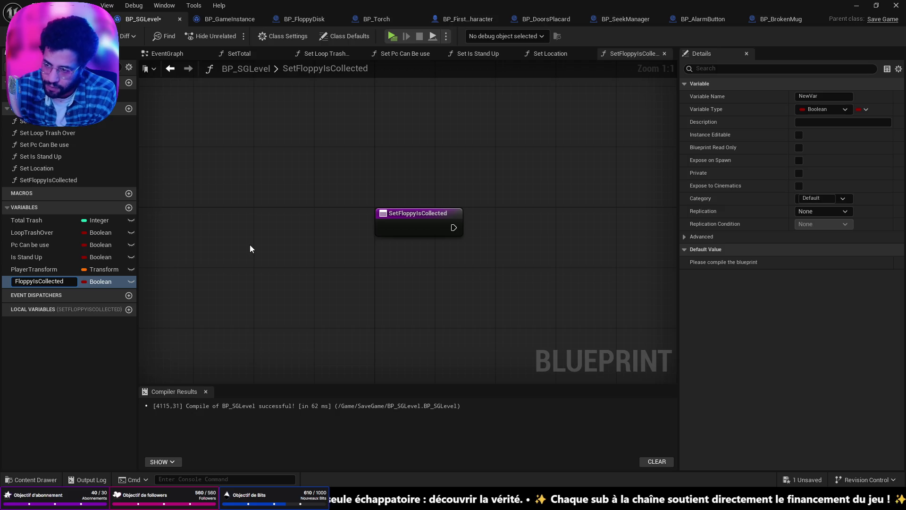
{"action": "key", "text": "Return"}
{"action": "key", "text": "ctrl+s"}
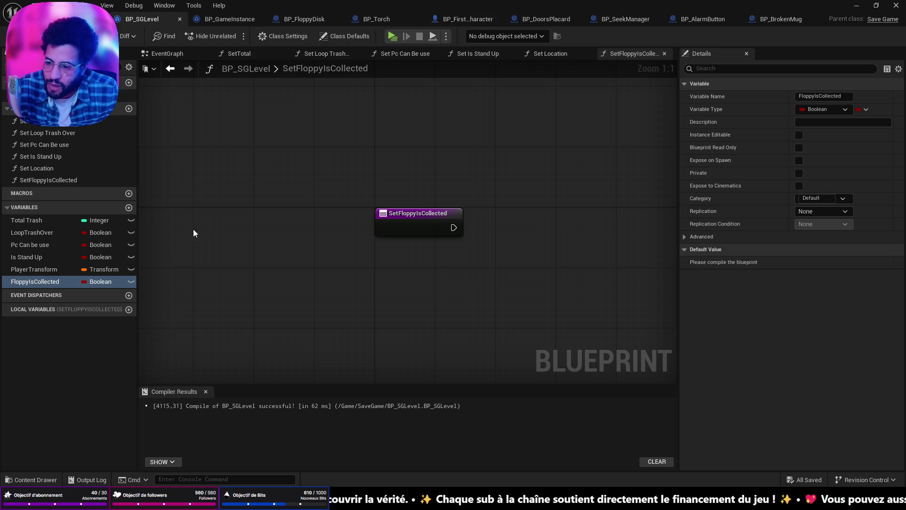
- Place a FloppyIsCollected setter after the SetFloppyIsCollected entry, then return to BP_GameInstance
{"action": "mouse_move", "coordinate": [33, 281]}
{"action": "left_mouse_down"}
{"action": "mouse_move", "coordinate": [454, 253]}
{"action": "mouse_move", "coordinate": [453, 228]}
{"action": "mouse_move", "coordinate": [432, 230]}
{"action": "left_mouse_up"}
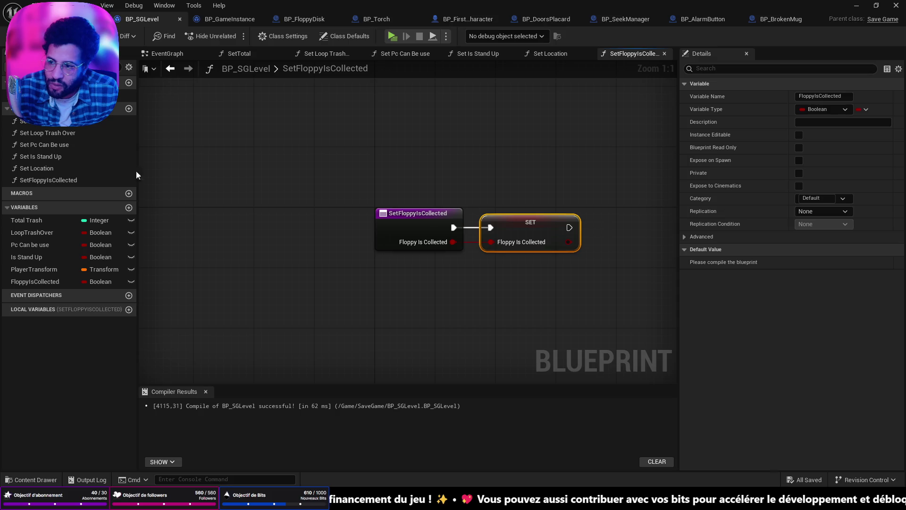
{"action": "left_click", "coordinate": [47, 144]}
{"action": "left_click", "coordinate": [43, 180]}
{"action": "left_click", "coordinate": [219, 20]}
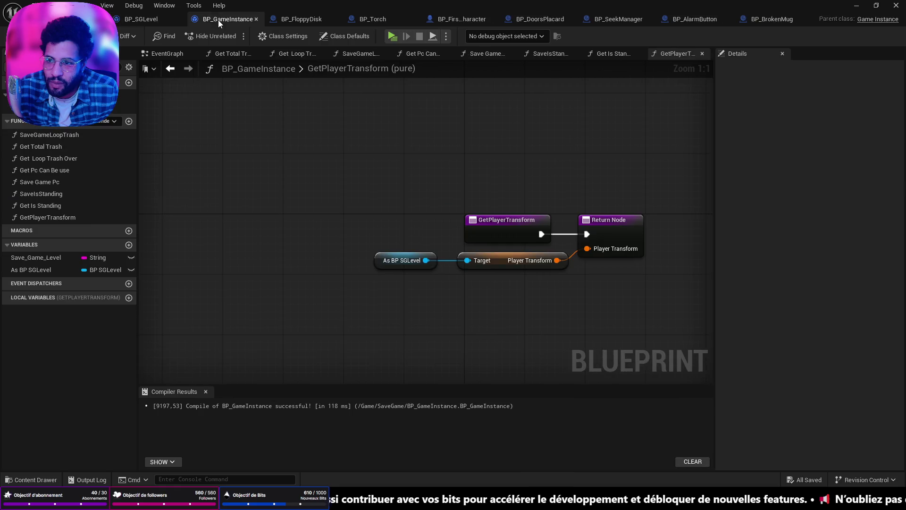
- Add GetFloppyCollected and SaveFloppyIsCollected functions to BP_GameInstance and save
{"action": "left_click", "coordinate": [128, 122]}
{"action": "type", "text": "GetFloppyCollecty"}
{"action": "key", "text": "BackSpace"}
{"action": "type", "text": "e"}
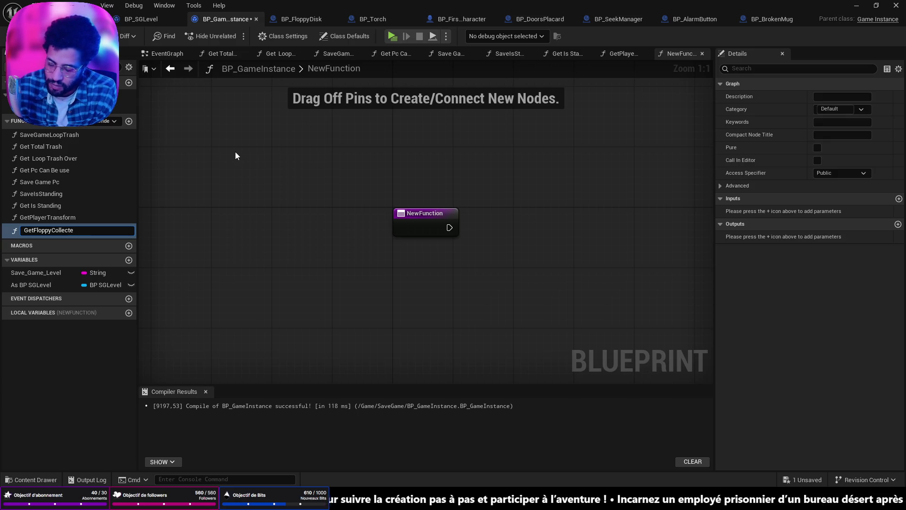
{"action": "type", "text": "d"}
{"action": "key", "text": "Return"}
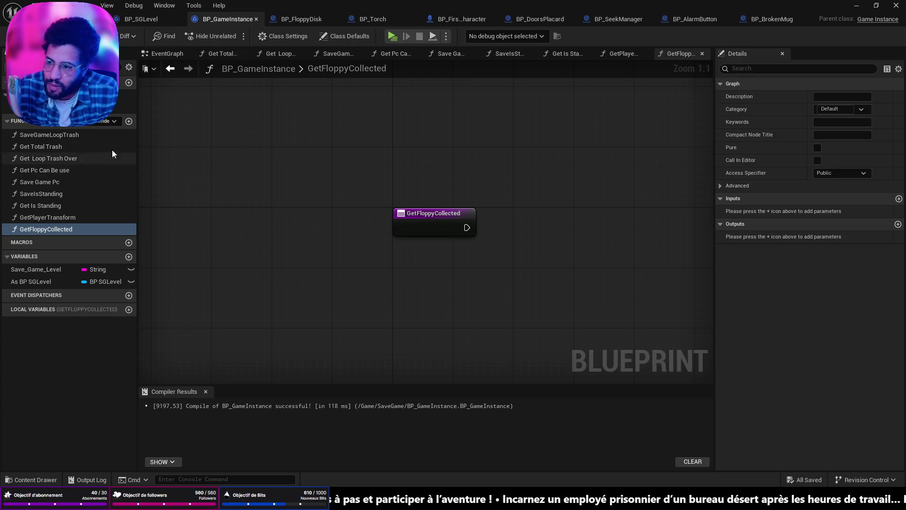
{"action": "left_click", "coordinate": [129, 121]}
{"action": "type", "text": "SaveFloppyIs"}
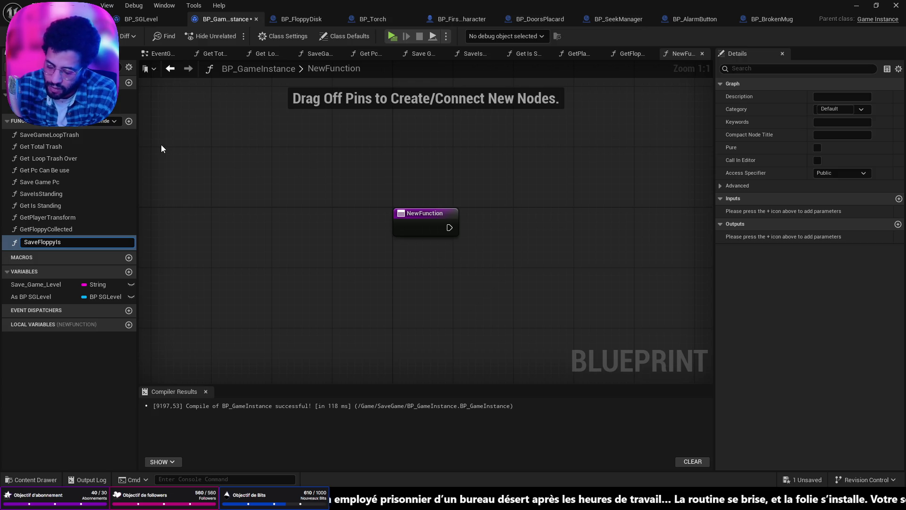
{"action": "type", "text": "Collected"}
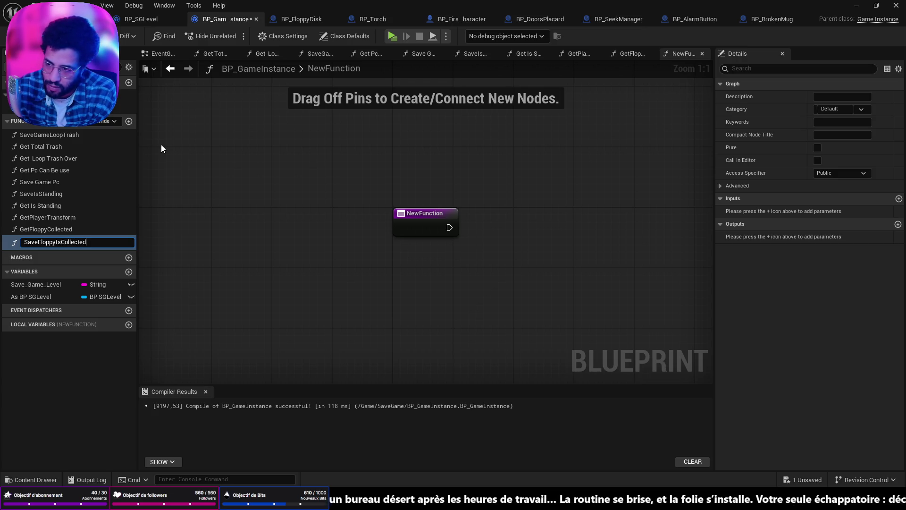
{"action": "key", "text": "Return"}
{"action": "key", "text": "ctrl+s"}
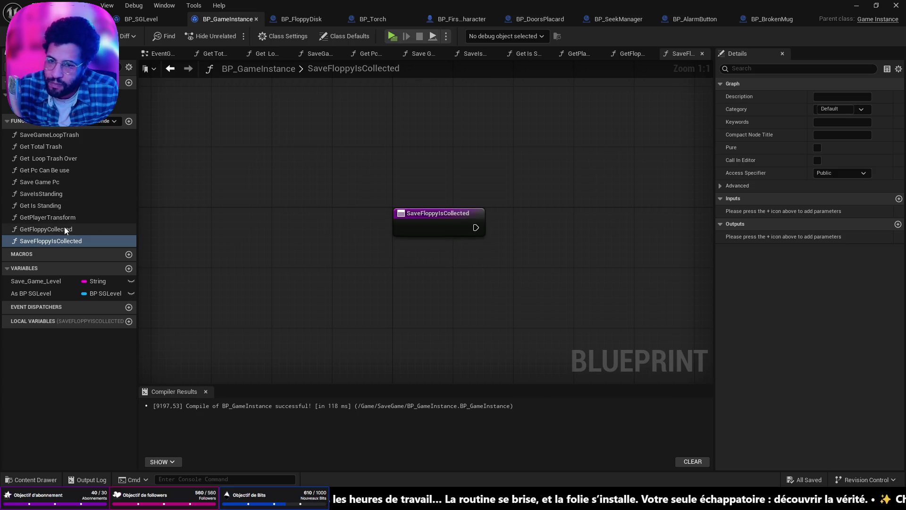
- Remove the leftover Is Stand Up output from GetFloppyCollected and save
{"action": "left_click", "coordinate": [52, 203]}
{"action": "left_click", "coordinate": [51, 240]}
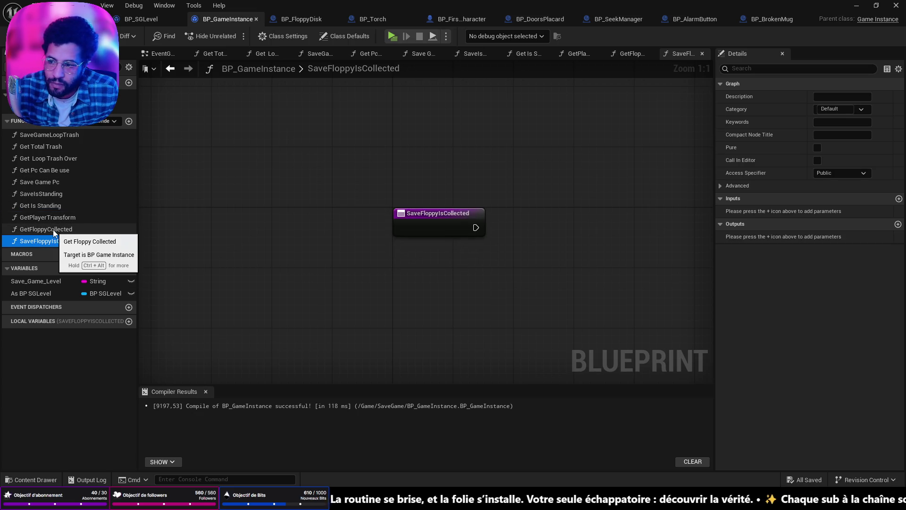
{"action": "left_click", "coordinate": [53, 229]}
{"action": "left_click", "coordinate": [48, 193]}
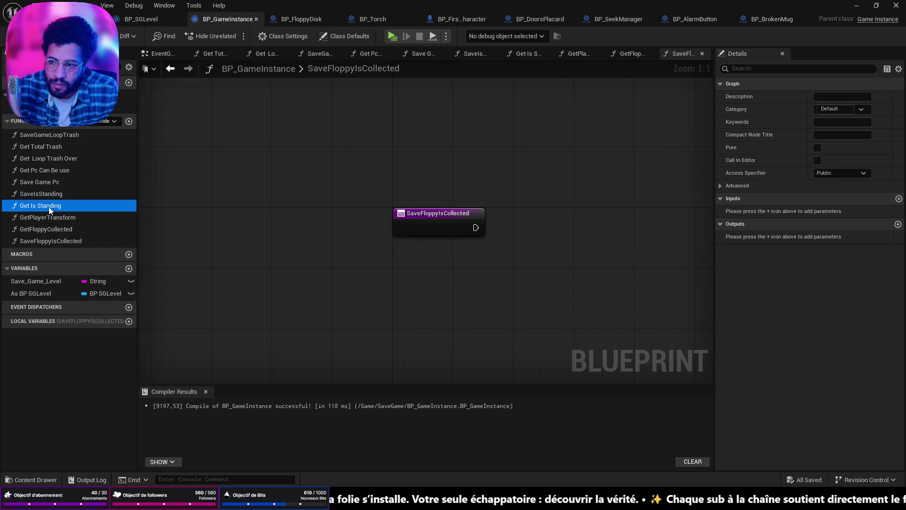
{"action": "left_click", "coordinate": [47, 205]}
{"action": "left_click", "coordinate": [44, 229]}
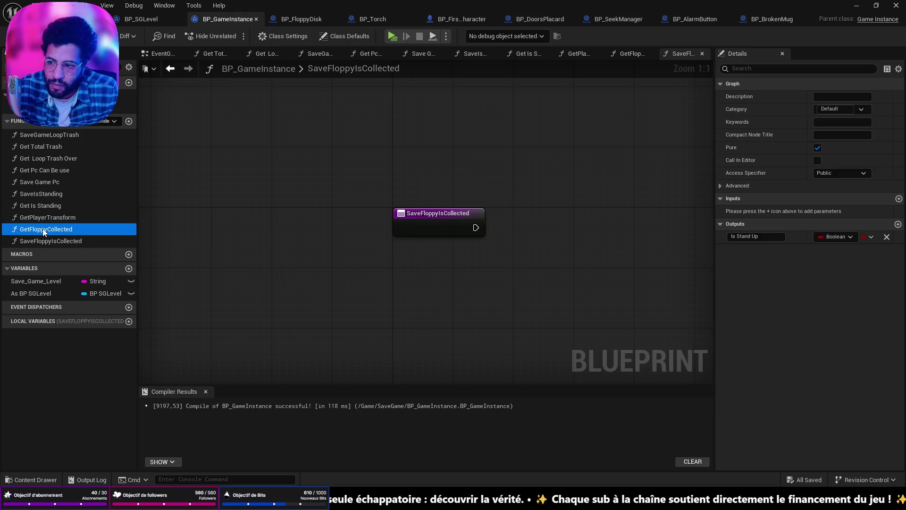
{"action": "left_click", "coordinate": [886, 236]}
{"action": "key", "text": "ctrl+s"}
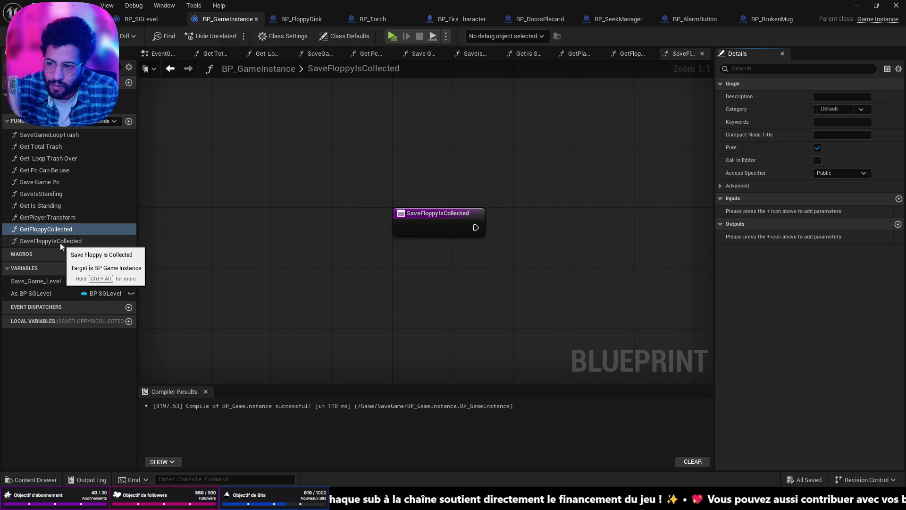
- In GetFloppyCollected's graph, get As BP SGLevel and read its Floppy Is Collected
{"action": "mouse_move", "coordinate": [31, 293]}
{"action": "left_mouse_down"}
{"action": "mouse_move", "coordinate": [378, 279]}
{"action": "mouse_move", "coordinate": [398, 256]}
{"action": "mouse_move", "coordinate": [41, 243]}
{"action": "left_mouse_up"}
{"action": "left_click", "coordinate": [40, 229]}
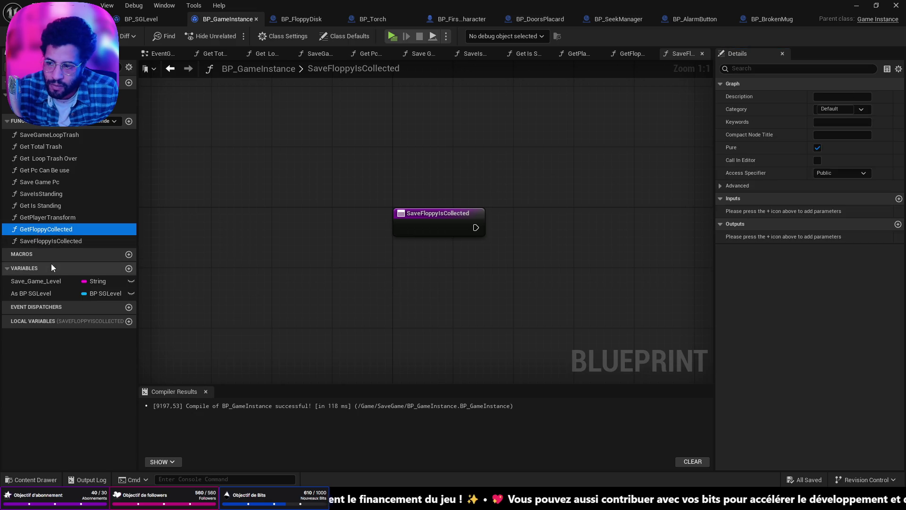
{"action": "double_click", "coordinate": [39, 231]}
{"action": "left_click_drag", "start_coordinate": [31, 293], "coordinate": [493, 251]}
{"action": "left_click", "coordinate": [448, 268]}
{"action": "type", "text": "flopp"}
{"action": "left_click", "coordinate": [583, 324]}
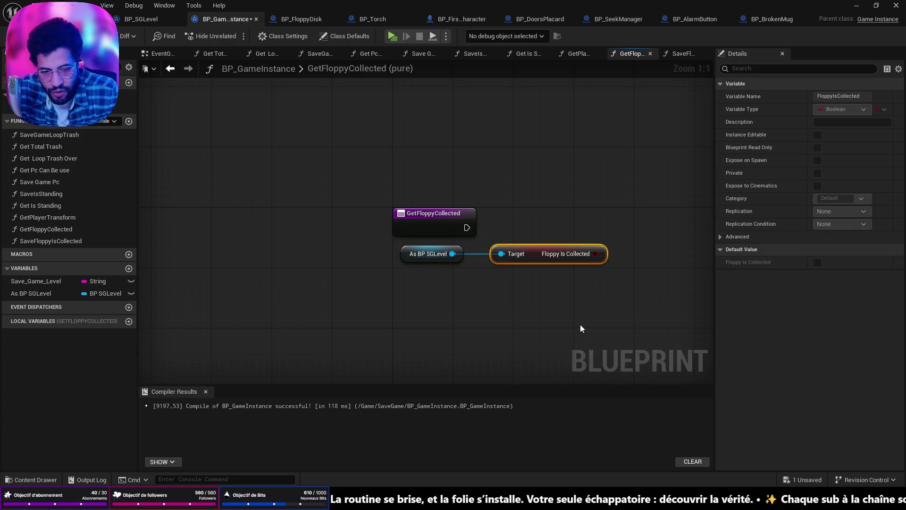
- Add a Return Node outputting Floppy Is Collected and tidy the GetFloppyCollected graph
{"action": "left_click_drag", "start_coordinate": [536, 249], "coordinate": [514, 249]}
{"action": "left_click_drag", "start_coordinate": [469, 227], "coordinate": [548, 224]}
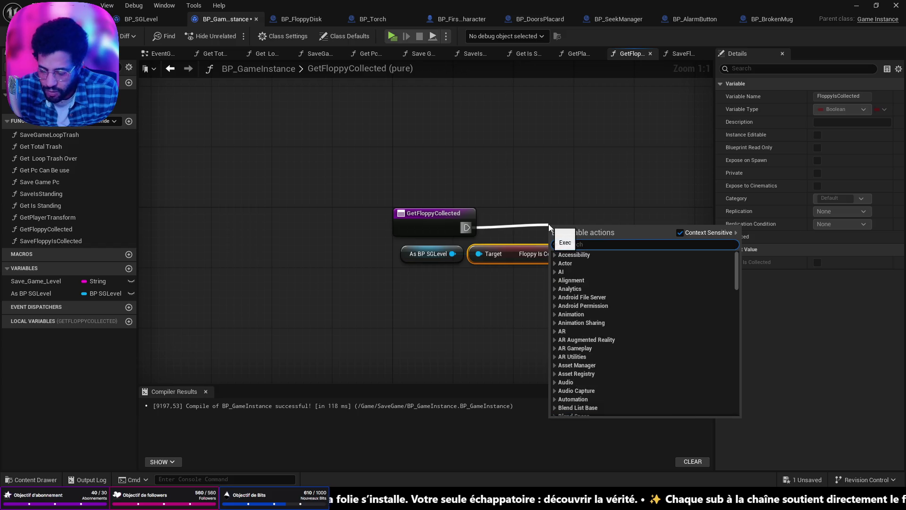
{"action": "type", "text": "return"}
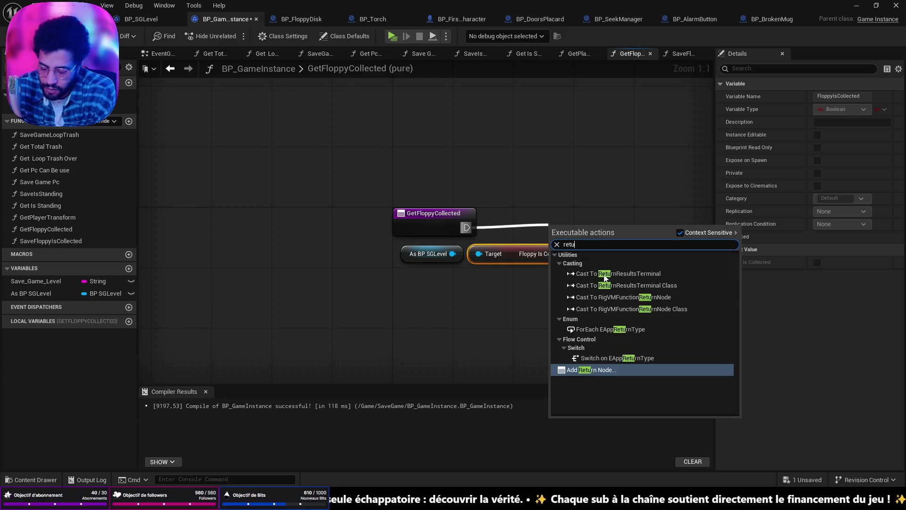
{"action": "key", "text": "Return"}
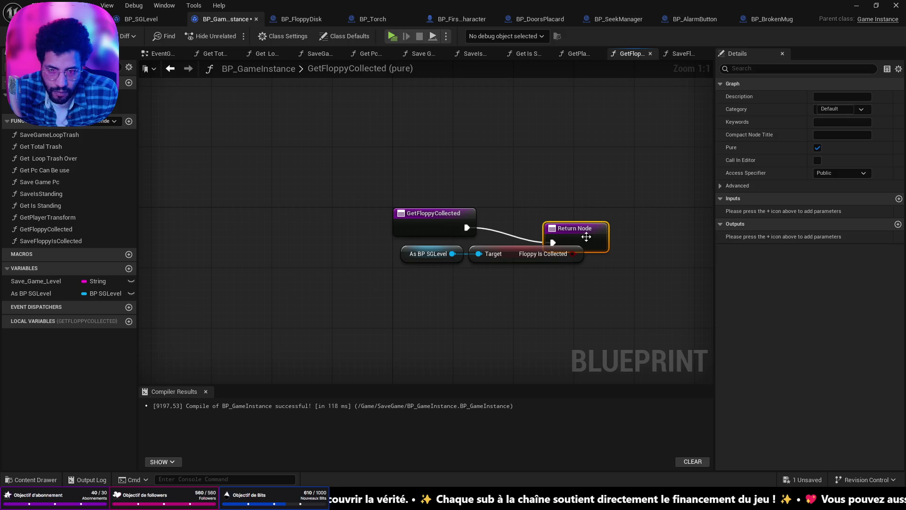
{"action": "left_click_drag", "start_coordinate": [587, 230], "coordinate": [611, 215]}
{"action": "left_click_drag", "start_coordinate": [579, 257], "coordinate": [604, 231]}
{"action": "left_click_drag", "start_coordinate": [489, 301], "coordinate": [448, 249]}
{"action": "left_click_drag", "start_coordinate": [511, 245], "coordinate": [410, 261]}
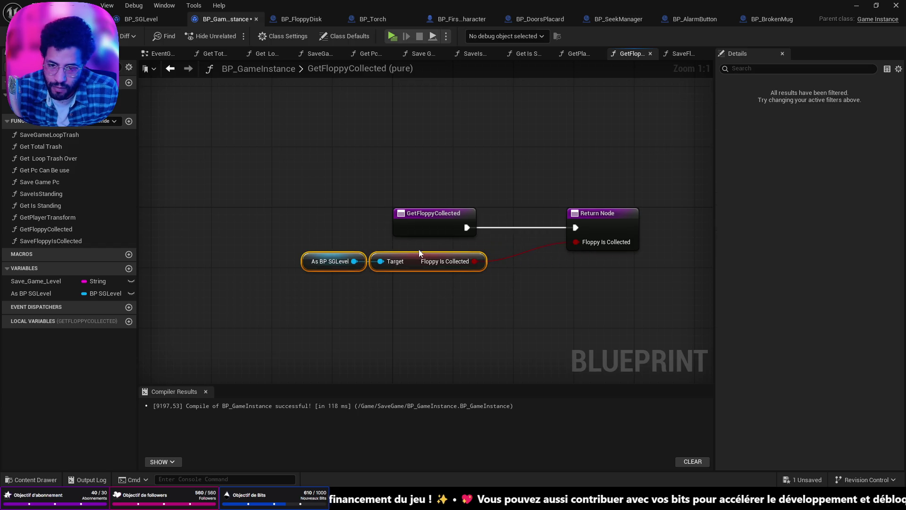
{"action": "left_click_drag", "start_coordinate": [615, 214], "coordinate": [539, 222]}
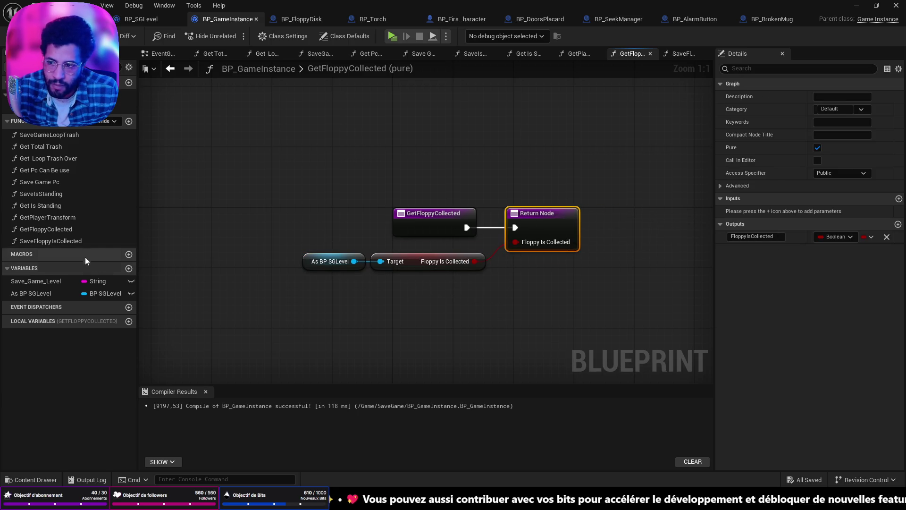
{"action": "double_click", "coordinate": [53, 239]}
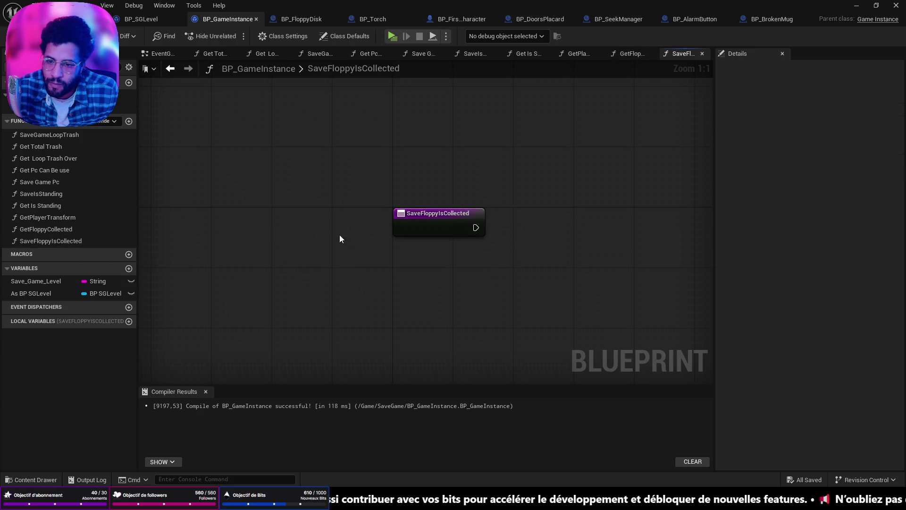
- Check As BP SGLevel with Is Valid when SaveFloppyIsCollected starts
{"action": "mouse_move", "coordinate": [33, 293]}
{"action": "left_mouse_down"}
{"action": "mouse_move", "coordinate": [362, 281]}
{"action": "mouse_move", "coordinate": [506, 256]}
{"action": "left_mouse_up"}
{"action": "left_click", "coordinate": [433, 276]}
{"action": "type", "text": "is valid"}
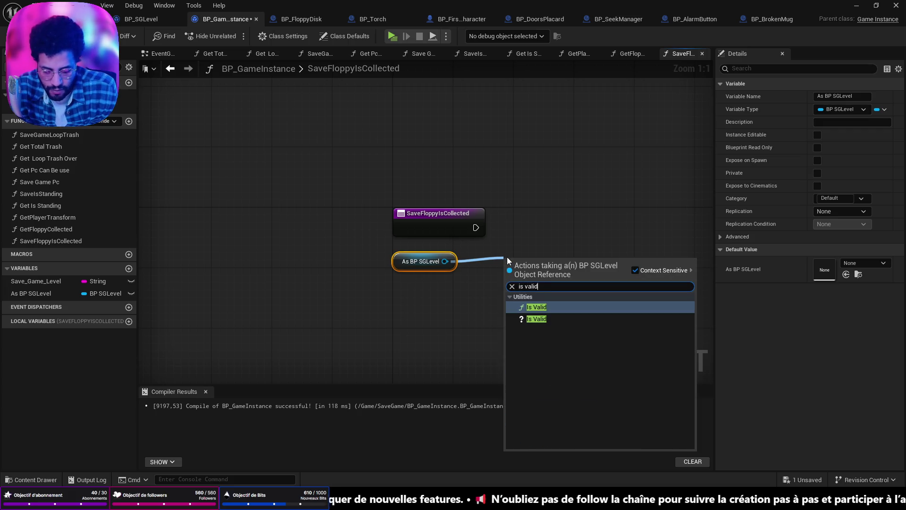
{"action": "left_click", "coordinate": [536, 319]}
{"action": "left_click_drag", "start_coordinate": [539, 269], "coordinate": [549, 216]}
{"action": "left_click_drag", "start_coordinate": [474, 226], "coordinate": [512, 227]}
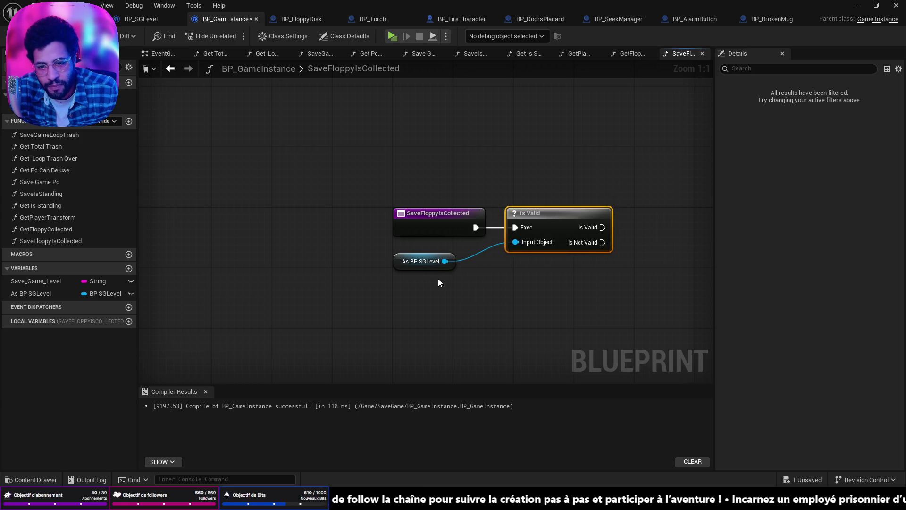
- When valid, set Floppy Is Collected to true on As BP SGLevel
{"action": "left_click_drag", "start_coordinate": [445, 261], "coordinate": [616, 264]}
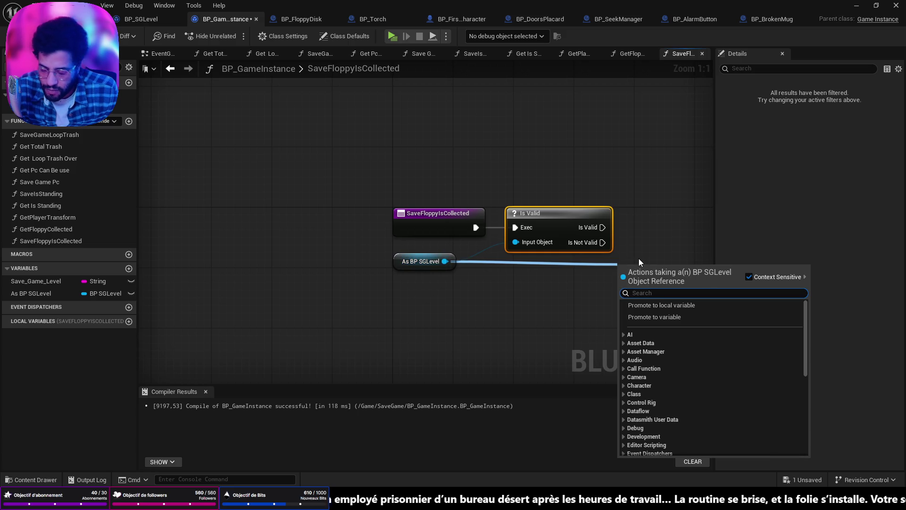
{"action": "type", "text": "set "}
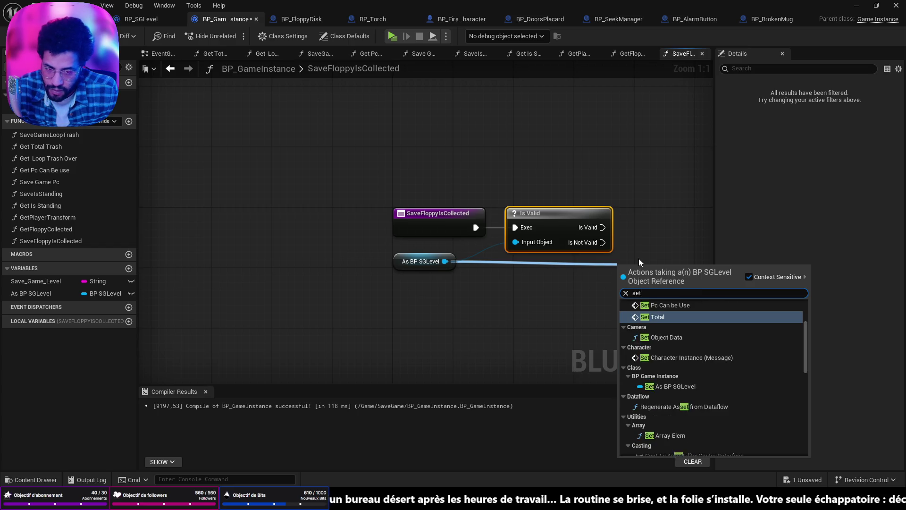
{"action": "type", "text": "flo"}
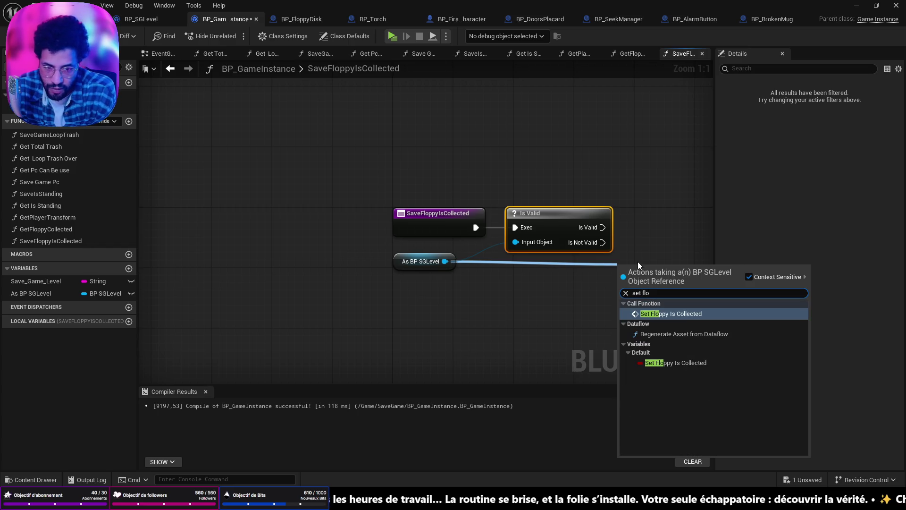
{"action": "left_click", "coordinate": [683, 312]}
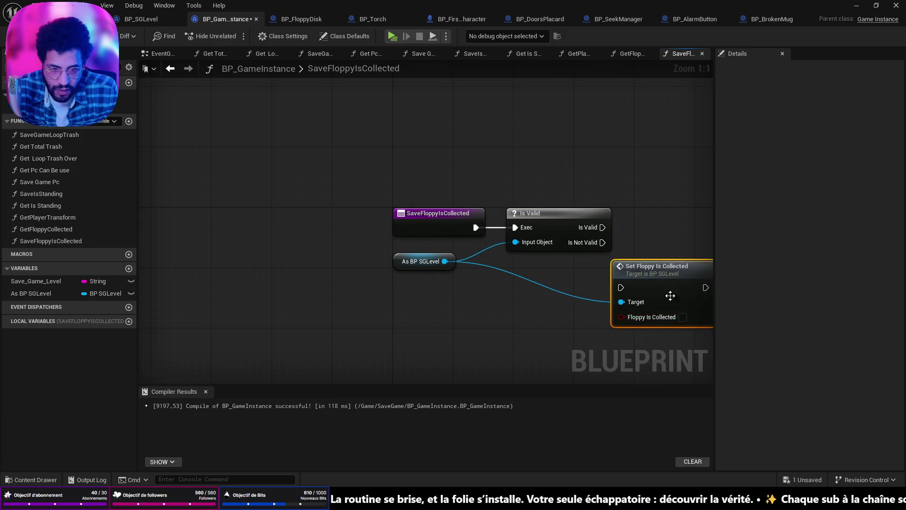
{"action": "left_click_drag", "start_coordinate": [670, 238], "coordinate": [668, 222]}
{"action": "left_click_drag", "start_coordinate": [602, 226], "coordinate": [637, 229]}
{"action": "double_click", "coordinate": [486, 258]}
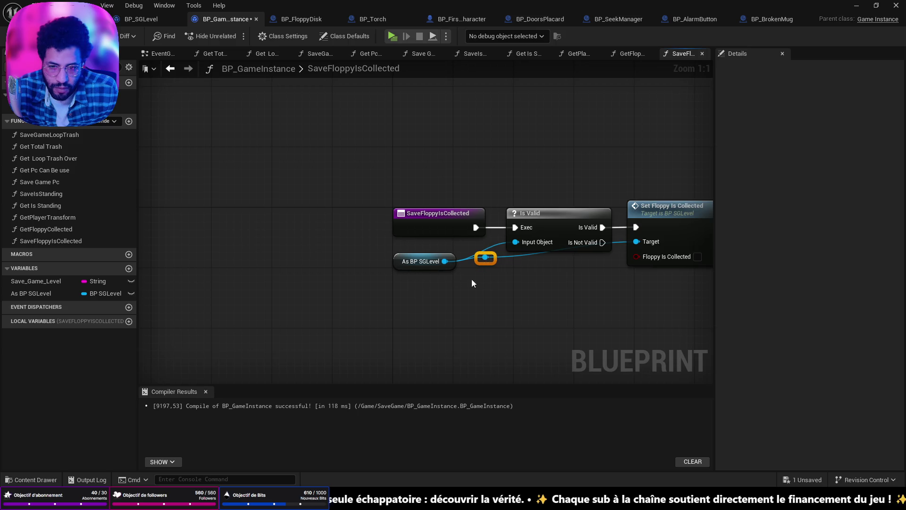
{"action": "left_click_drag", "start_coordinate": [509, 268], "coordinate": [592, 268]}
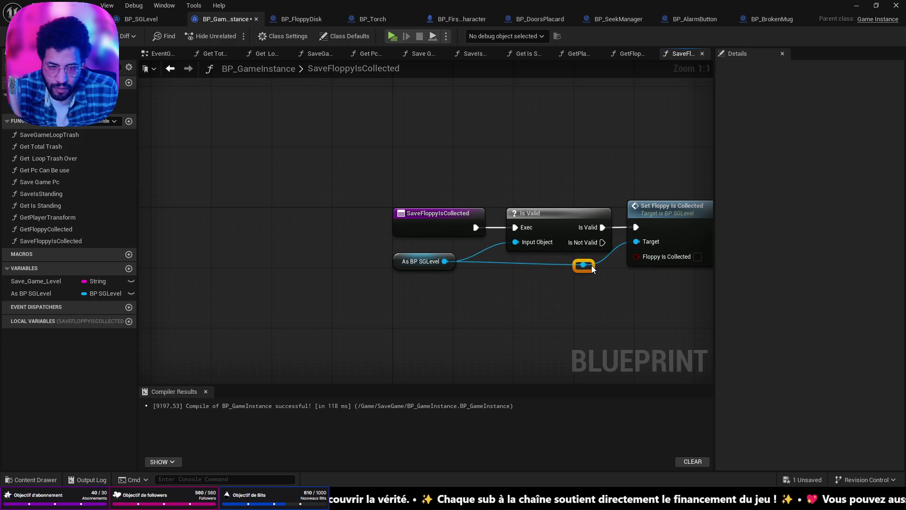
{"action": "mouse_move", "coordinate": [504, 287]}
{"action": "left_mouse_down"}
{"action": "mouse_move", "coordinate": [448, 261]}
{"action": "mouse_move", "coordinate": [406, 279]}
{"action": "mouse_move", "coordinate": [560, 292]}
{"action": "left_mouse_up"}
{"action": "left_click", "coordinate": [529, 263]}
- Run Save Game to Slot with As BP SGLevel afterwards, tidy the wires, and save
{"action": "type", "text": "save"}
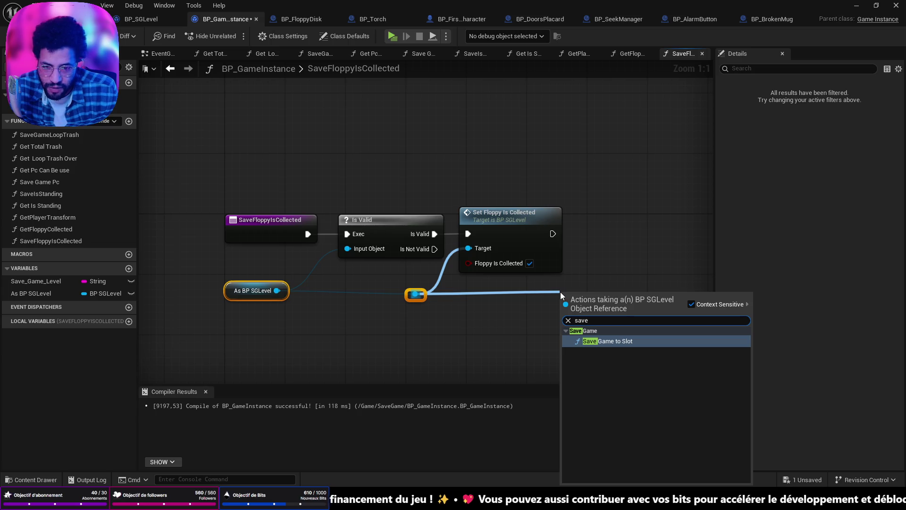
{"action": "left_click", "coordinate": [615, 342]}
{"action": "mouse_move", "coordinate": [599, 312]}
{"action": "left_mouse_down"}
{"action": "mouse_move", "coordinate": [632, 230]}
{"action": "mouse_move", "coordinate": [624, 237]}
{"action": "left_mouse_up"}
{"action": "left_click_drag", "start_coordinate": [553, 233], "coordinate": [583, 241]}
{"action": "double_click", "coordinate": [461, 288]}
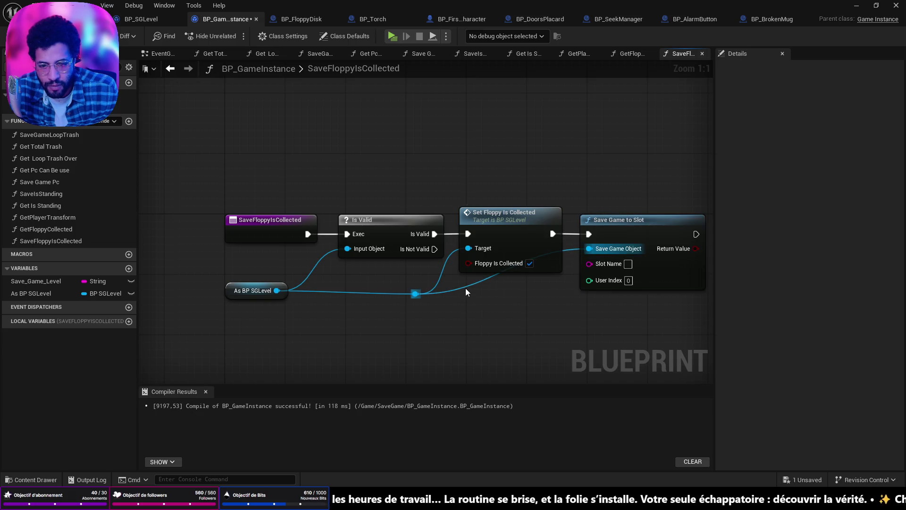
{"action": "mouse_move", "coordinate": [468, 290]}
{"action": "left_mouse_down"}
{"action": "mouse_move", "coordinate": [558, 298]}
{"action": "mouse_move", "coordinate": [283, 287]}
{"action": "left_mouse_up"}
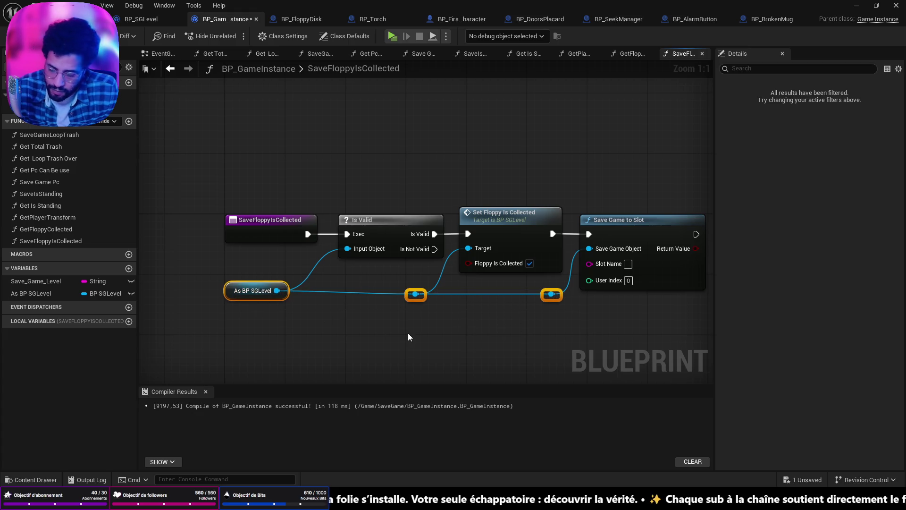
{"action": "key", "text": "q"}
{"action": "mouse_move", "coordinate": [424, 296]}
{"action": "left_mouse_down"}
{"action": "mouse_move", "coordinate": [424, 286]}
{"action": "mouse_move", "coordinate": [423, 294]}
{"action": "left_mouse_up"}
{"action": "left_click", "coordinate": [478, 337]}
{"action": "key", "text": "ctrl+s"}
- Use Save_Game_Level as the slot name, then switch to BP_FloppyDisk
{"action": "mouse_move", "coordinate": [94, 281]}
{"action": "left_mouse_down"}
{"action": "mouse_move", "coordinate": [573, 275]}
{"action": "mouse_move", "coordinate": [590, 263]}
{"action": "left_mouse_up"}
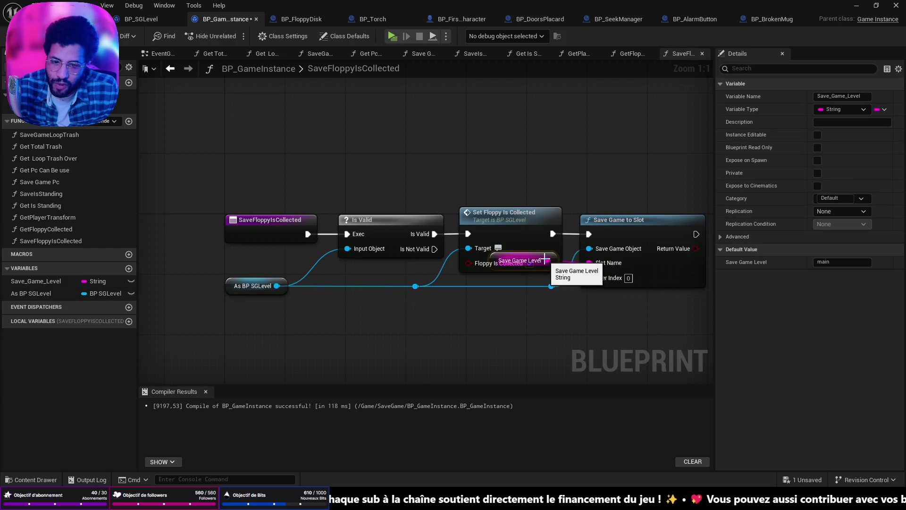
{"action": "left_click_drag", "start_coordinate": [508, 269], "coordinate": [509, 314]}
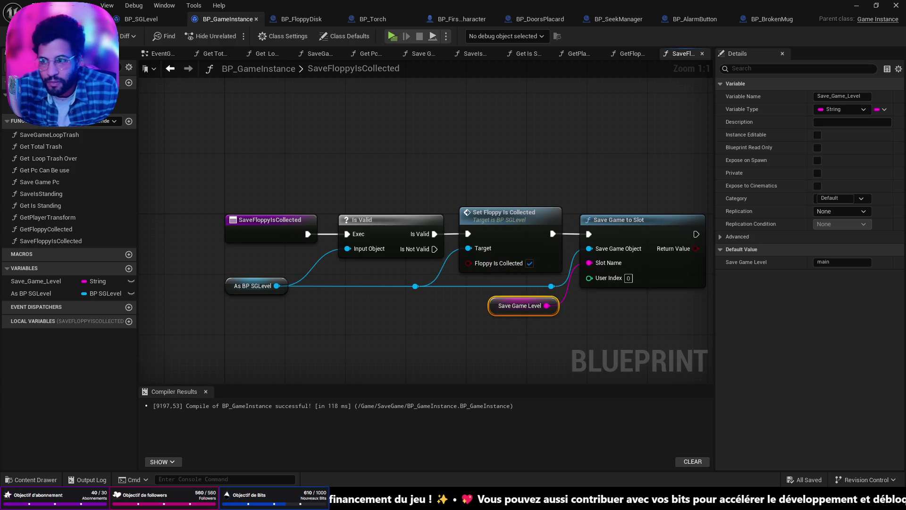
{"action": "left_click", "coordinate": [301, 19]}
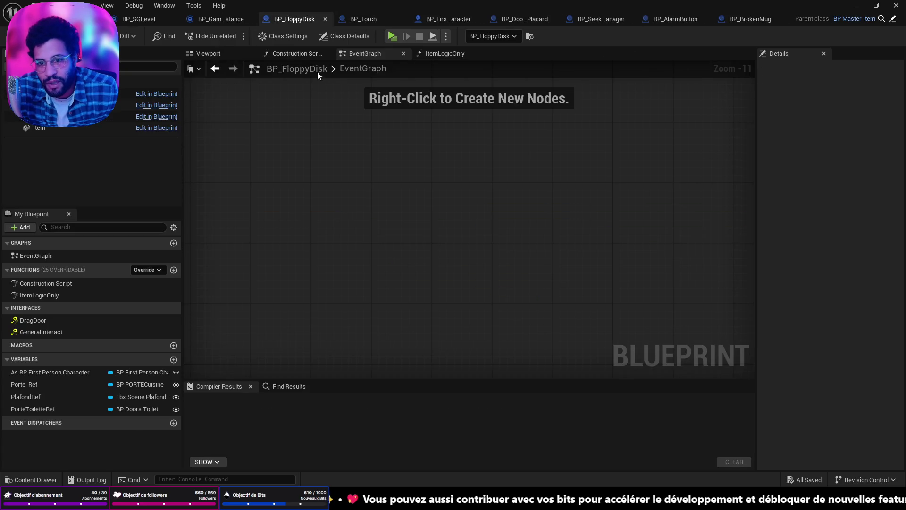
- Add an Event BeginPlay node to the BP_FloppyDisk event graph
{"action": "right_click", "coordinate": [423, 232]}
{"action": "type", "text": "be"}
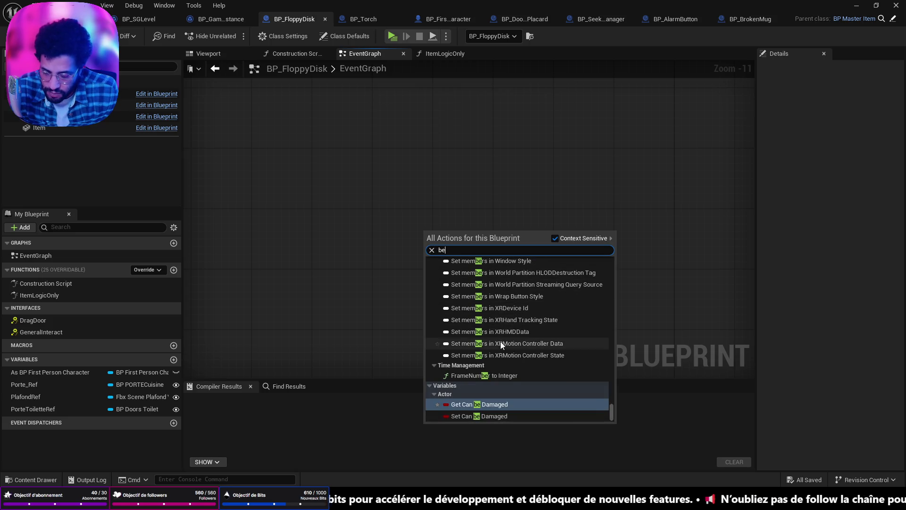
{"action": "type", "text": "g"}
{"action": "key", "text": "Return"}
{"action": "scroll", "coordinate": [428, 254], "scroll_direction": "up", "scroll_amount": 3}
{"action": "mouse_move", "coordinate": [406, 239]}
{"action": "left_mouse_down"}
{"action": "mouse_move", "coordinate": [519, 243]}
{"action": "mouse_move", "coordinate": [425, 242]}
{"action": "left_mouse_up"}
{"action": "left_click", "coordinate": [373, 278]}
- Add Get Game Instance and call Get Floppy Collected from its output
{"action": "right_click", "coordinate": [372, 278]}
{"action": "type", "text": "g"}
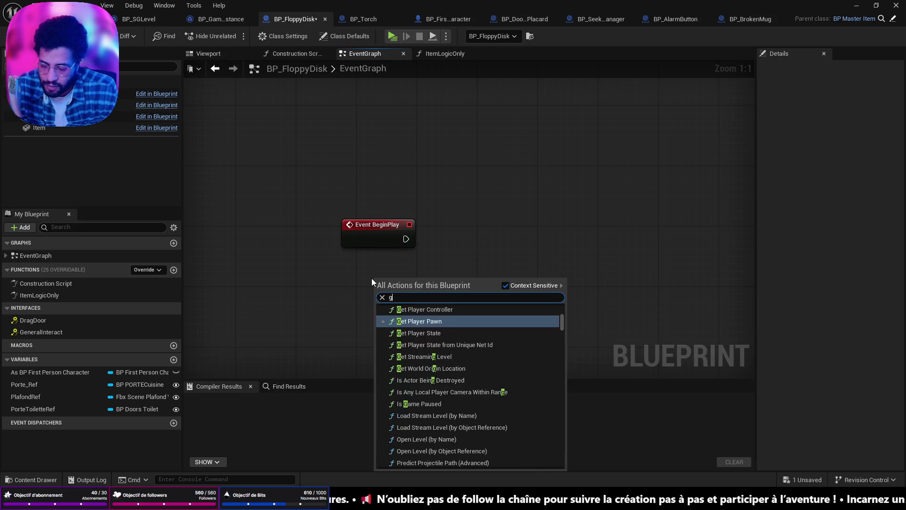
{"action": "key", "text": "BackSpace"}
{"action": "type", "text": "game inst"}
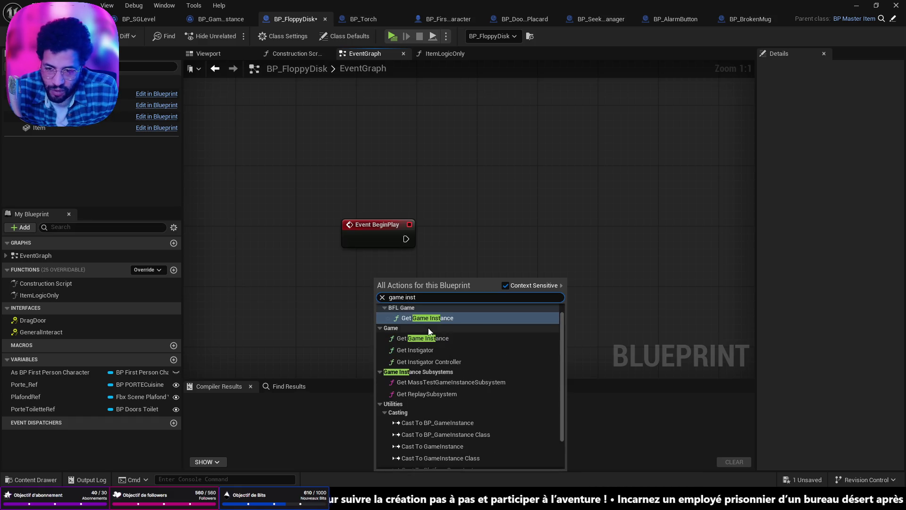
{"action": "left_click", "coordinate": [423, 326]}
{"action": "mouse_move", "coordinate": [433, 278]}
{"action": "left_mouse_down"}
{"action": "mouse_move", "coordinate": [351, 272]}
{"action": "mouse_move", "coordinate": [441, 272]}
{"action": "left_mouse_up"}
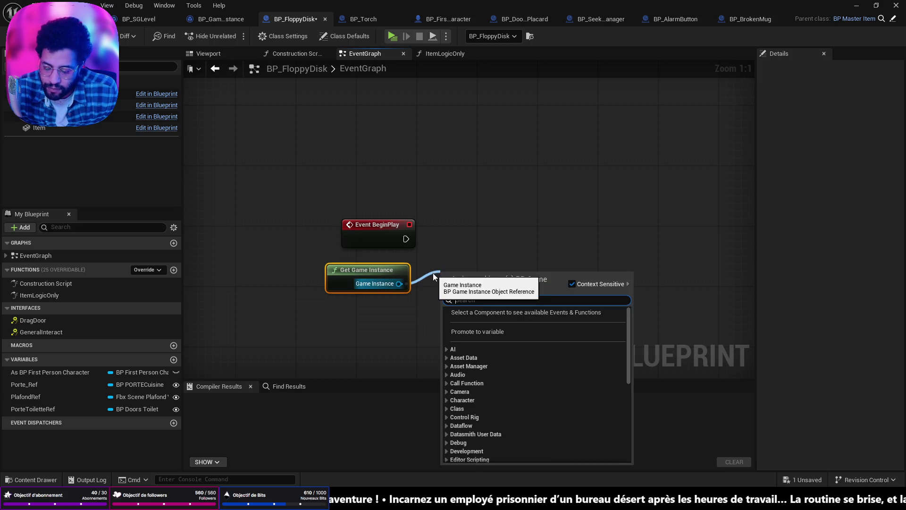
{"action": "type", "text": "floppy"}
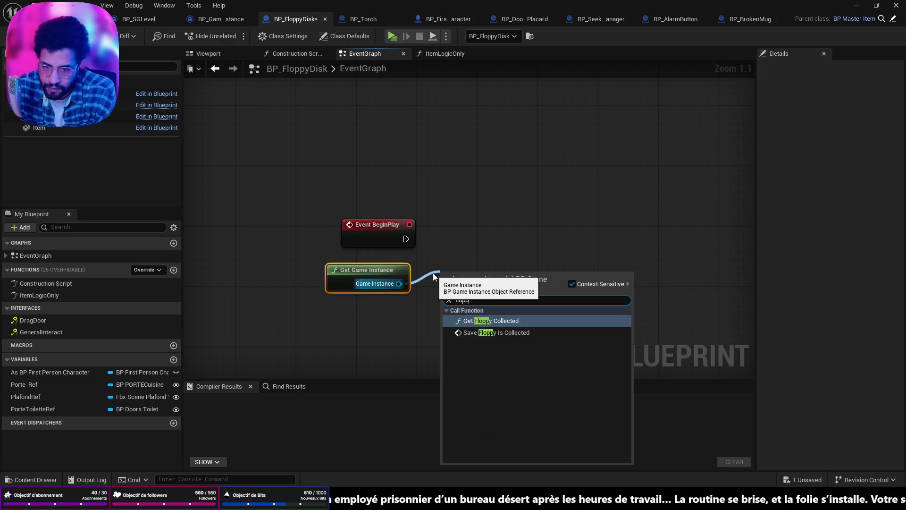
{"action": "left_click", "coordinate": [482, 320]}
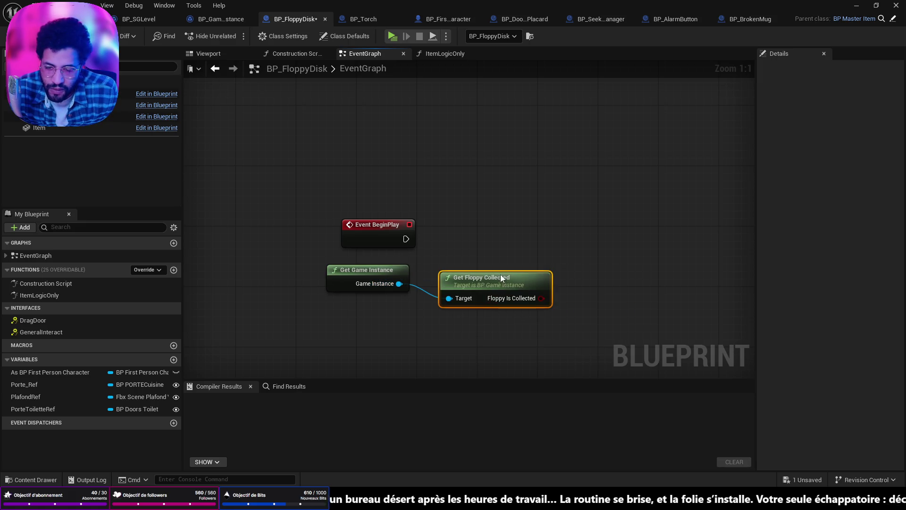
{"action": "left_click_drag", "start_coordinate": [500, 274], "coordinate": [491, 264]}
- Add a Branch after BeginPlay, with Floppy Is Collected wired into its Condition
{"action": "mouse_move", "coordinate": [405, 238]}
{"action": "left_mouse_down"}
{"action": "mouse_move", "coordinate": [606, 236]}
{"action": "mouse_move", "coordinate": [593, 229]}
{"action": "left_mouse_up"}
{"action": "type", "text": "branch"}
{"action": "left_click", "coordinate": [626, 280]}
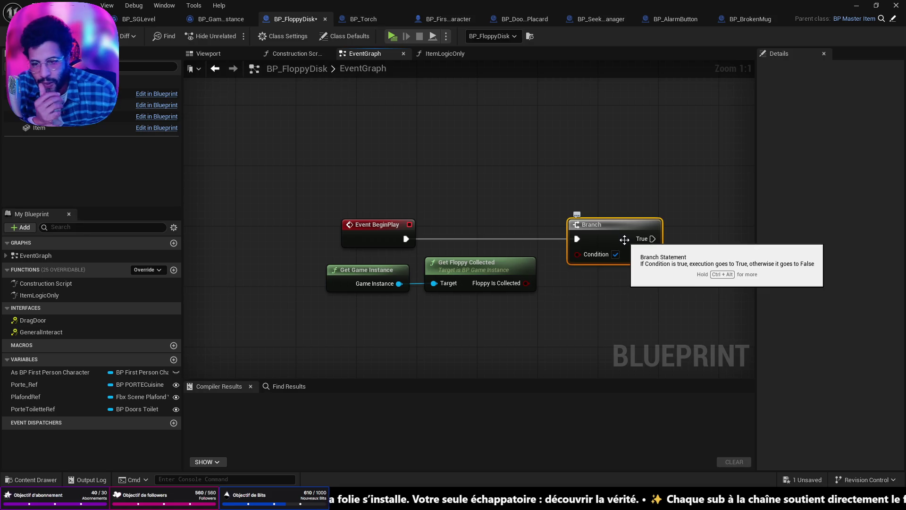
{"action": "left_click_drag", "start_coordinate": [530, 287], "coordinate": [579, 254]}
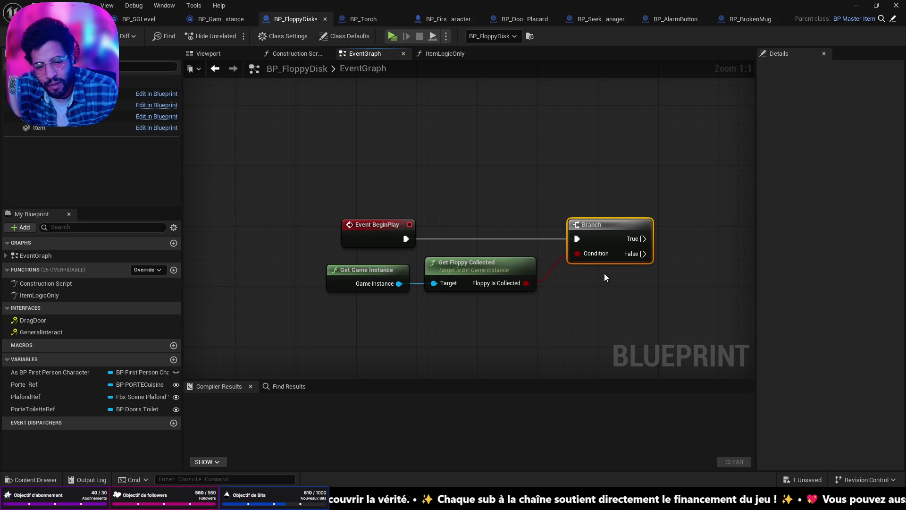
- Rearrange the getter and Branch nodes, and drag in a Porte Toilette Ref getter
{"action": "mouse_move", "coordinate": [558, 295]}
{"action": "left_mouse_down"}
{"action": "mouse_move", "coordinate": [716, 302]}
{"action": "mouse_move", "coordinate": [565, 308]}
{"action": "mouse_move", "coordinate": [380, 283]}
{"action": "left_mouse_up"}
{"action": "mouse_move", "coordinate": [467, 266]}
{"action": "left_mouse_down"}
{"action": "mouse_move", "coordinate": [393, 273]}
{"action": "mouse_move", "coordinate": [474, 264]}
{"action": "left_mouse_up"}
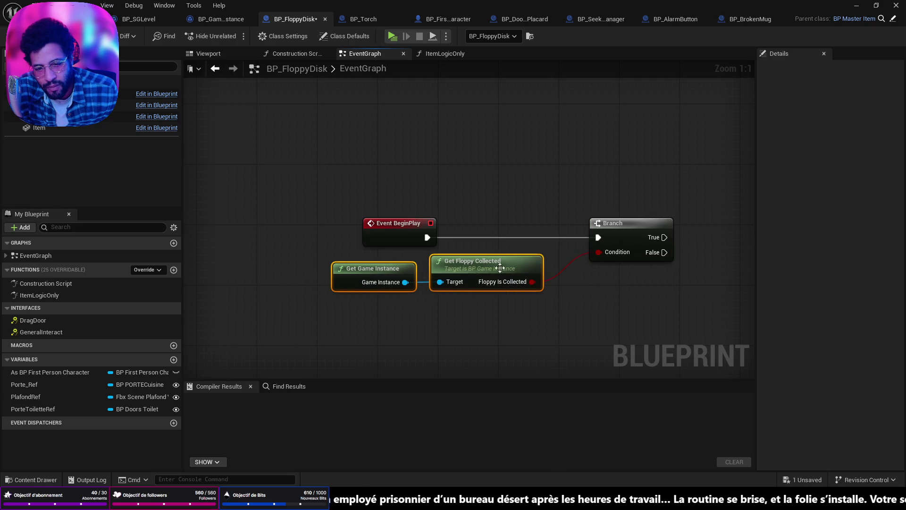
{"action": "left_click_drag", "start_coordinate": [645, 282], "coordinate": [542, 281]}
{"action": "mouse_move", "coordinate": [528, 234]}
{"action": "left_mouse_down"}
{"action": "mouse_move", "coordinate": [499, 234]}
{"action": "mouse_move", "coordinate": [513, 234]}
{"action": "left_mouse_up"}
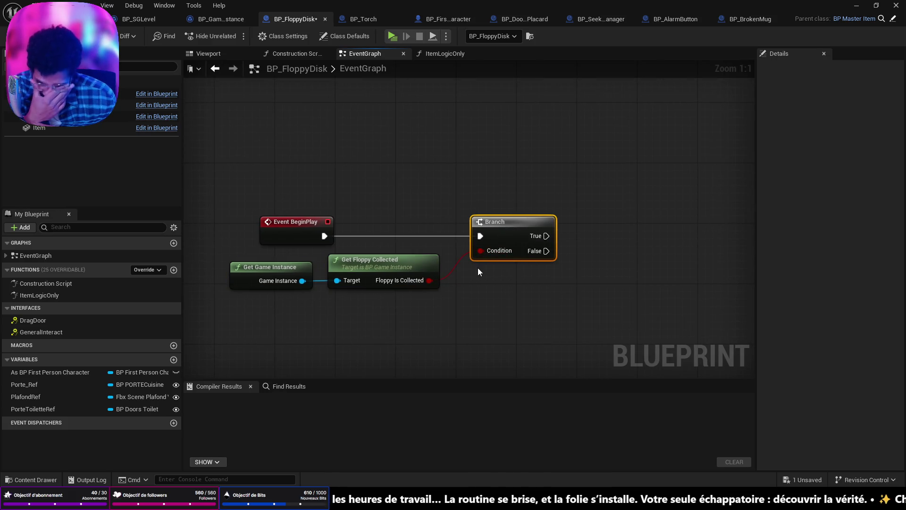
{"action": "left_click_drag", "start_coordinate": [502, 242], "coordinate": [570, 241]}
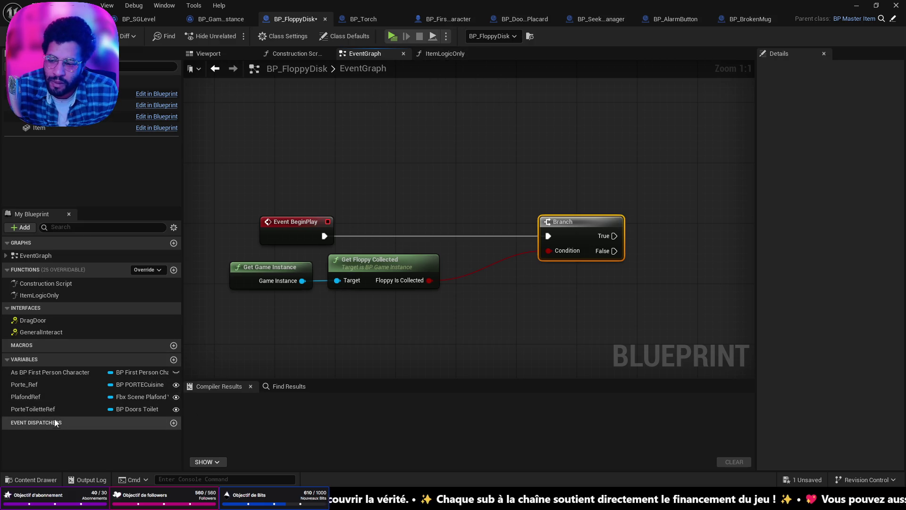
{"action": "mouse_move", "coordinate": [33, 408]}
{"action": "left_mouse_down"}
{"action": "mouse_move", "coordinate": [318, 186]}
{"action": "mouse_move", "coordinate": [371, 209]}
{"action": "mouse_move", "coordinate": [421, 201]}
{"action": "left_mouse_up"}
- Add a SET Floppy Is Collected node on the Porte Toilette Ref reference
{"action": "type", "text": "flpp"}
{"action": "key", "text": "BackSpace"}
{"action": "key", "text": "BackSpace"}
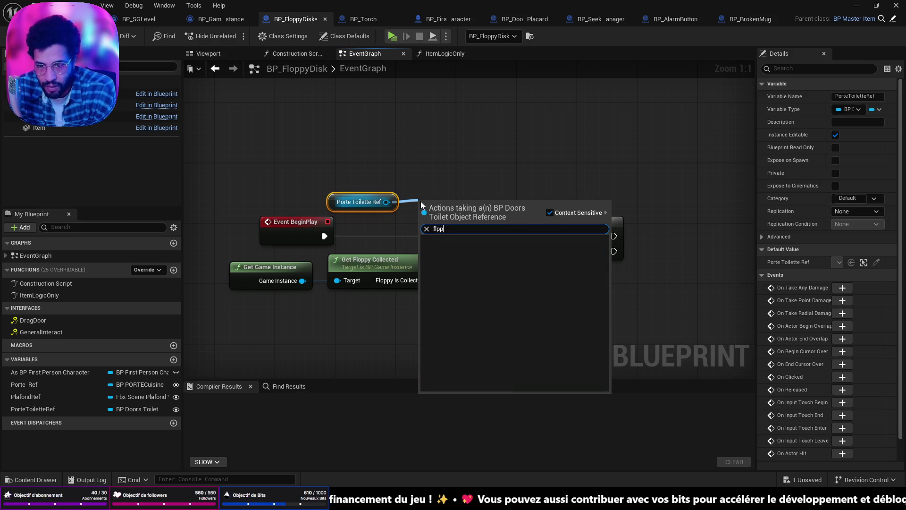
{"action": "type", "text": "o"}
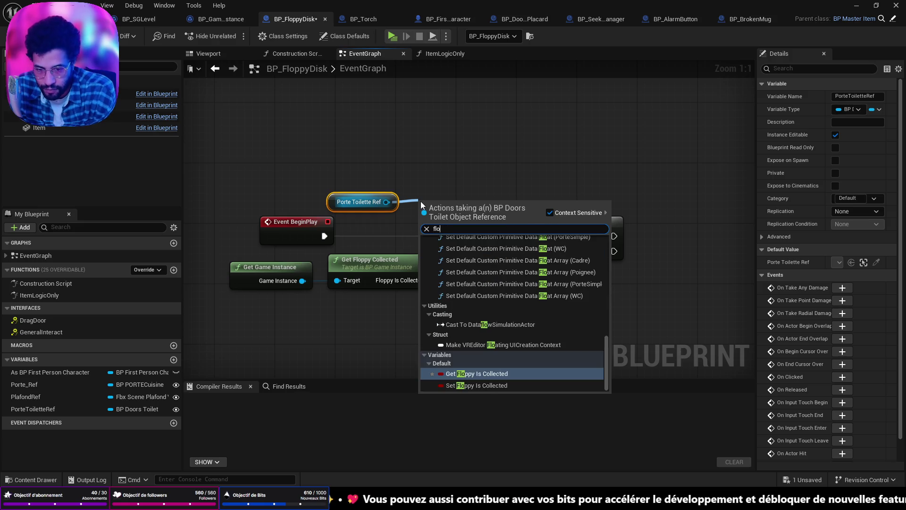
{"action": "left_click", "coordinate": [483, 383]}
{"action": "left_click_drag", "start_coordinate": [487, 200], "coordinate": [491, 234]}
- Move the Get Game Instance and Get Floppy Collected nodes left of the SET node
{"action": "left_click_drag", "start_coordinate": [329, 297], "coordinate": [309, 281]}
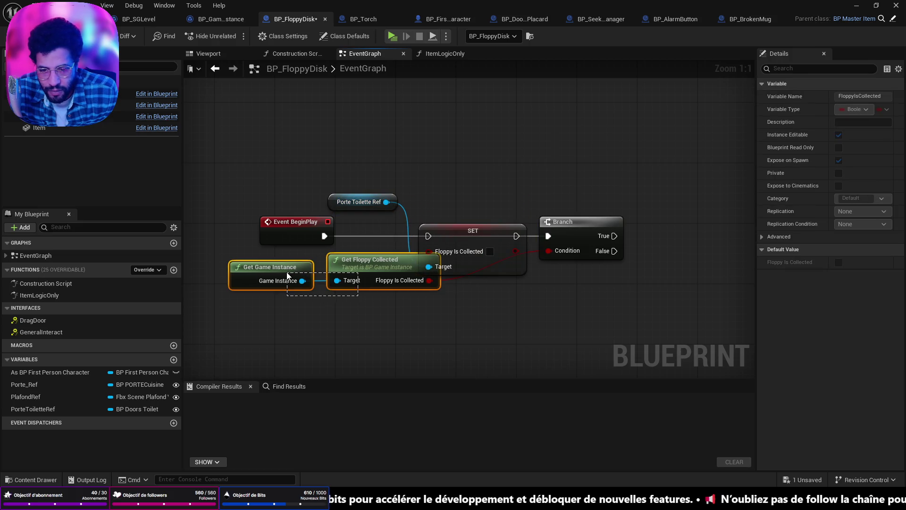
{"action": "left_click", "coordinate": [384, 282]}
{"action": "mouse_move", "coordinate": [390, 288]}
{"action": "left_mouse_down"}
{"action": "mouse_move", "coordinate": [375, 328]}
{"action": "mouse_move", "coordinate": [385, 291]}
{"action": "left_mouse_up"}
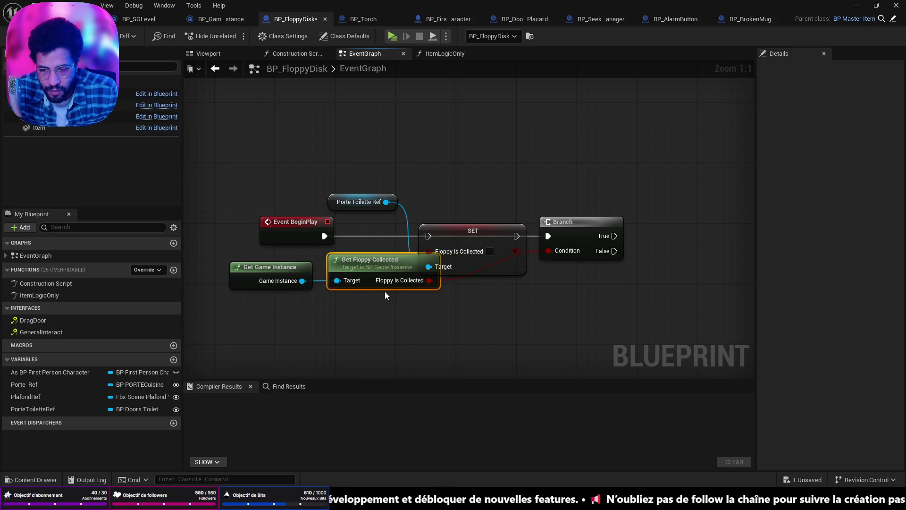
{"action": "left_click_drag", "start_coordinate": [269, 267], "coordinate": [261, 267]}
{"action": "left_click", "coordinate": [361, 271], "text": "shift"}
{"action": "left_click_drag", "start_coordinate": [361, 273], "coordinate": [324, 272]}
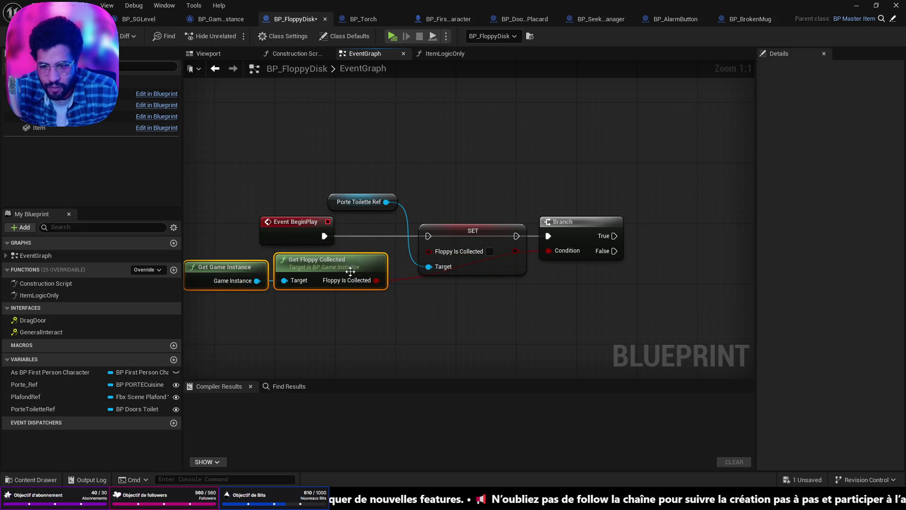
- Wire Get Floppy Collected into SET, chaining BeginPlay → SET → Branch with SET's output as Condition
{"action": "left_click", "coordinate": [409, 279], "text": "alt"}
{"action": "left_click_drag", "start_coordinate": [376, 281], "coordinate": [428, 250]}
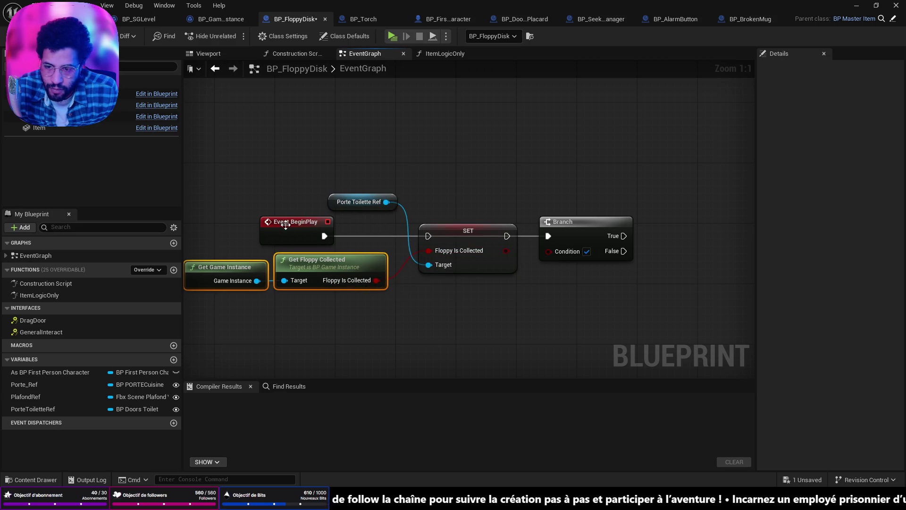
{"action": "left_click_drag", "start_coordinate": [285, 229], "coordinate": [345, 228]}
{"action": "left_click", "coordinate": [570, 231]}
{"action": "mouse_move", "coordinate": [387, 238]}
{"action": "left_mouse_down"}
{"action": "mouse_move", "coordinate": [559, 242]}
{"action": "mouse_move", "coordinate": [541, 243]}
{"action": "mouse_move", "coordinate": [545, 250]}
{"action": "mouse_move", "coordinate": [437, 303]}
{"action": "mouse_move", "coordinate": [458, 287]}
{"action": "mouse_move", "coordinate": [423, 294]}
{"action": "mouse_move", "coordinate": [274, 243]}
{"action": "mouse_move", "coordinate": [369, 294]}
{"action": "mouse_move", "coordinate": [389, 253]}
{"action": "mouse_move", "coordinate": [422, 251]}
{"action": "left_mouse_up"}
{"action": "left_click", "coordinate": [541, 316]}
- Tidy the graph and compile BP_FloppyDisk successfully
{"action": "left_click", "coordinate": [570, 324]}
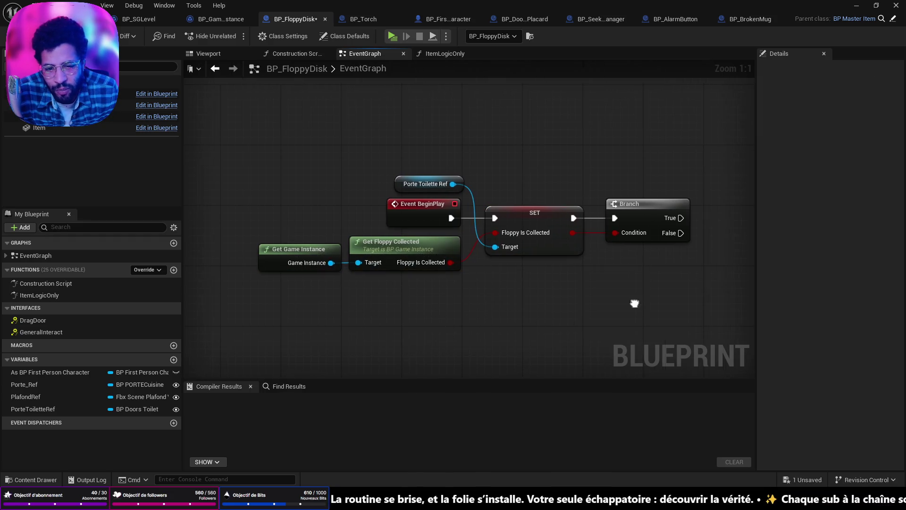
{"action": "left_click_drag", "start_coordinate": [645, 304], "coordinate": [532, 289]}
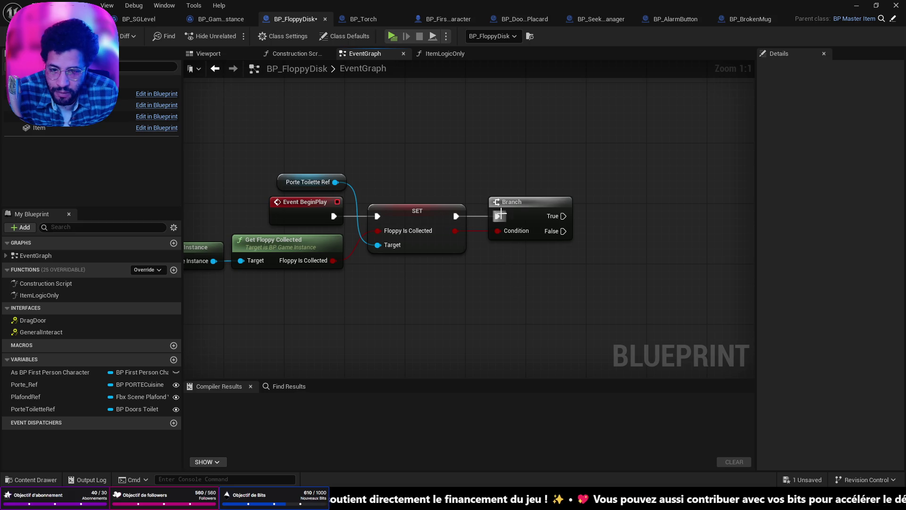
{"action": "left_click_drag", "start_coordinate": [526, 212], "coordinate": [518, 211]}
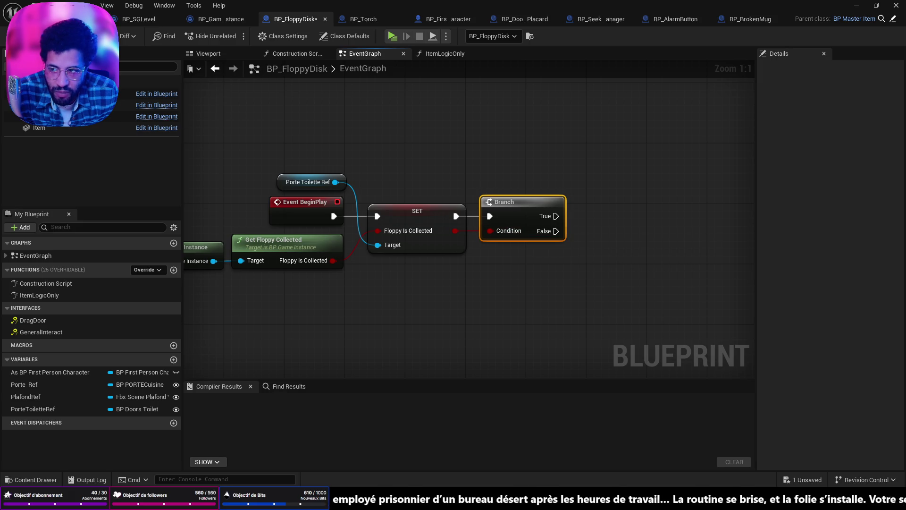
{"action": "key", "text": "F7"}
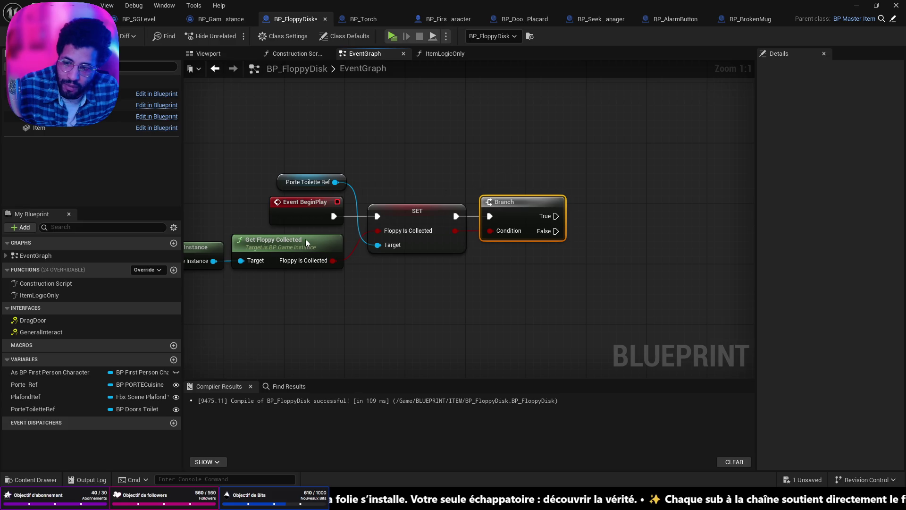
{"action": "right_click", "coordinate": [460, 176]}
- Add a Get Player node to the graph
{"action": "type", "text": "get player"}
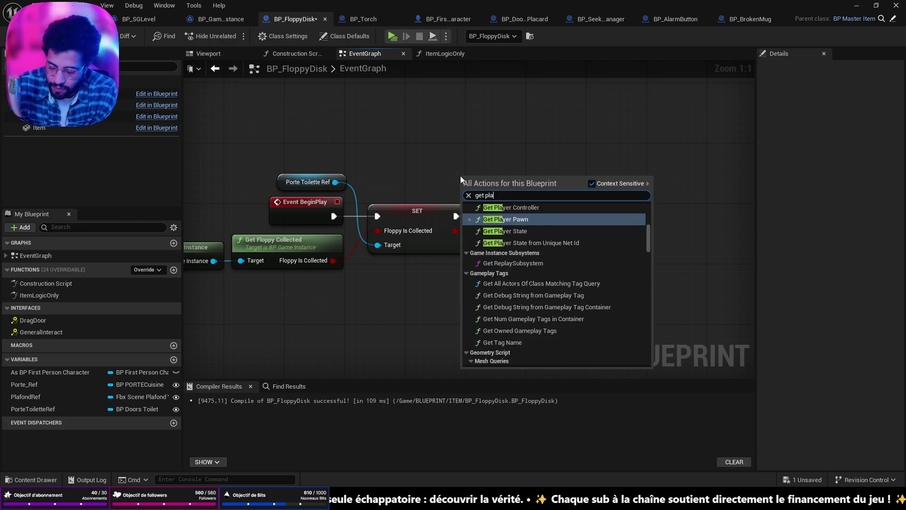
{"action": "scroll", "coordinate": [578, 294], "scroll_direction": "down", "scroll_amount": 5}
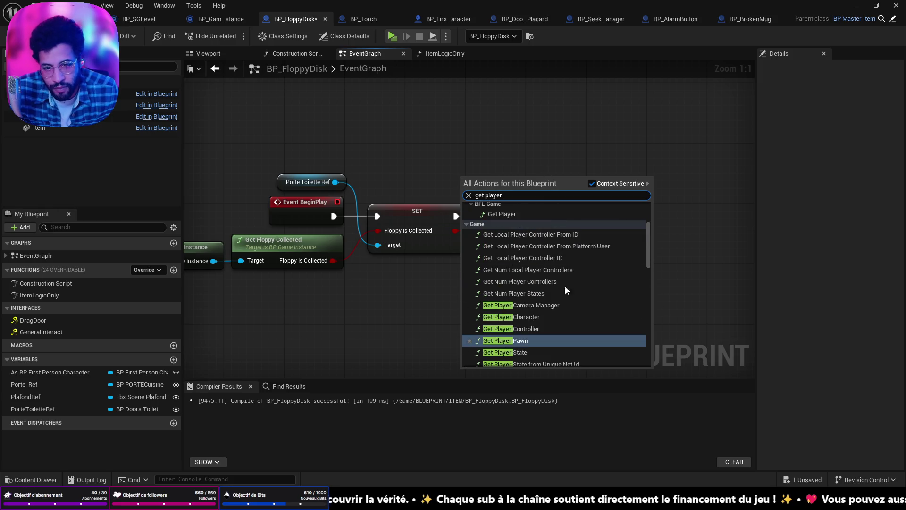
{"action": "left_click", "coordinate": [530, 219]}
{"action": "mouse_move", "coordinate": [502, 182]}
{"action": "left_mouse_down"}
{"action": "mouse_move", "coordinate": [502, 167]}
{"action": "mouse_move", "coordinate": [617, 185]}
{"action": "left_mouse_up"}
- Set the player's Torch Disponibility from Floppy Is Collected on the Branch's True output
{"action": "type", "text": "set"}
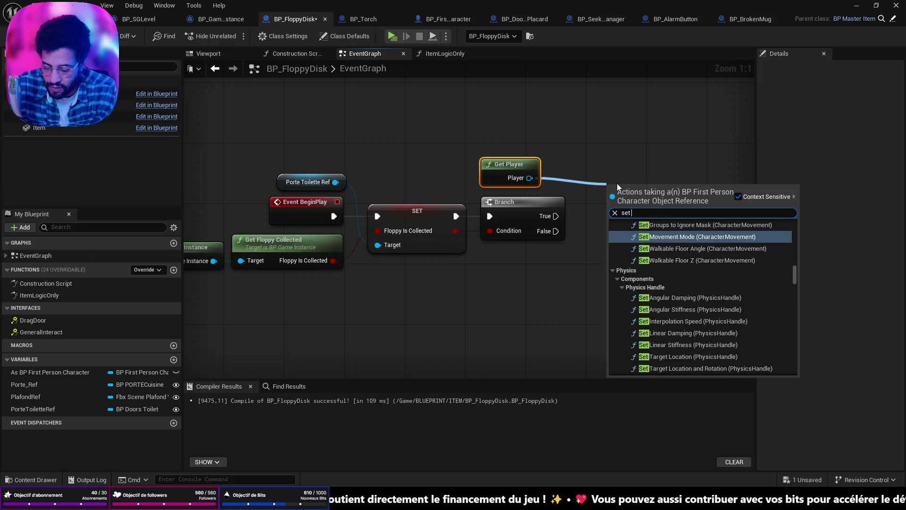
{"action": "type", "text": " torche"}
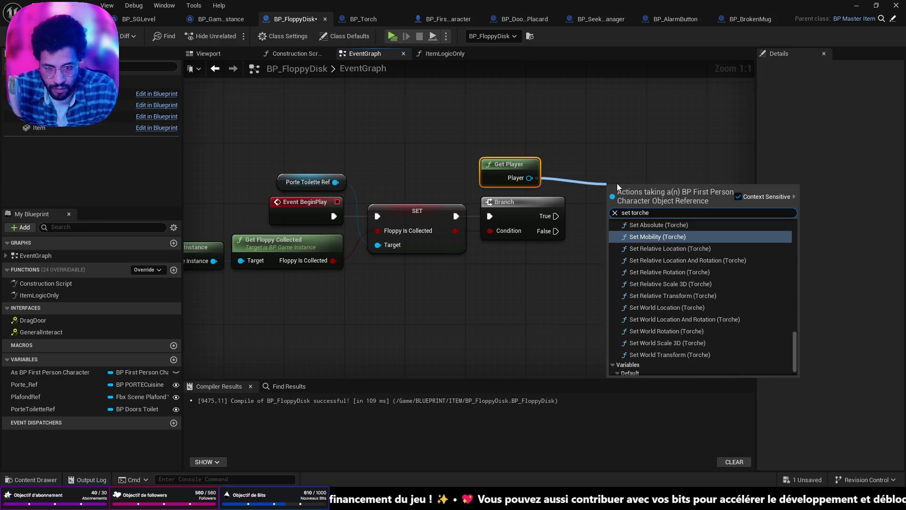
{"action": "scroll", "coordinate": [747, 272], "scroll_direction": "up", "scroll_amount": 10}
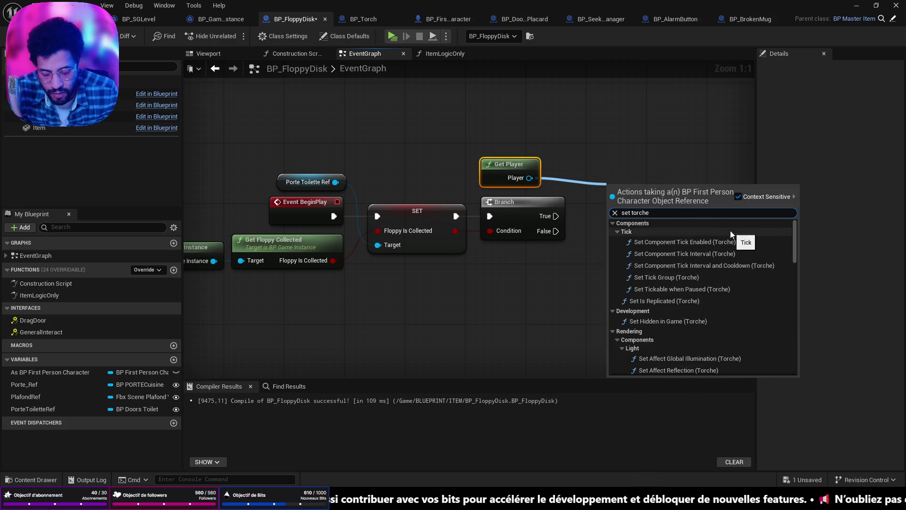
{"action": "key", "text": "BackSpace"}
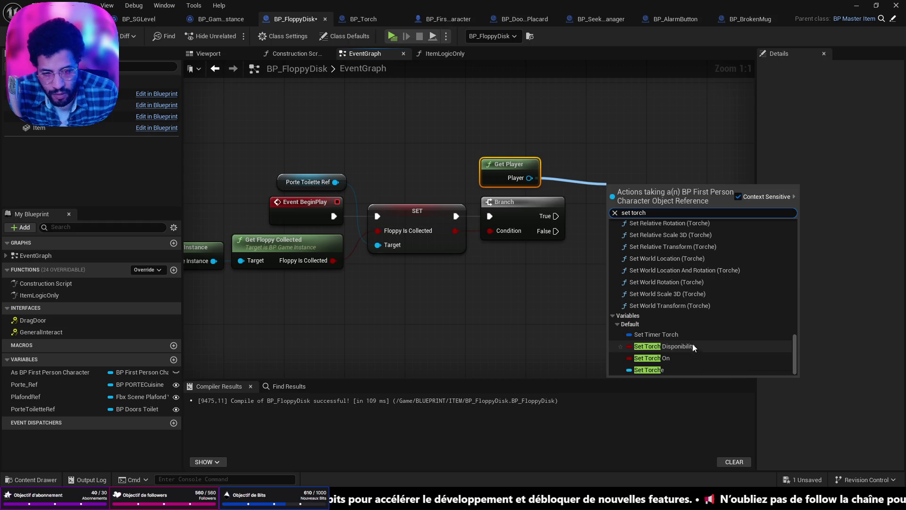
{"action": "left_click", "coordinate": [692, 346]}
{"action": "left_click_drag", "start_coordinate": [634, 193], "coordinate": [640, 214]}
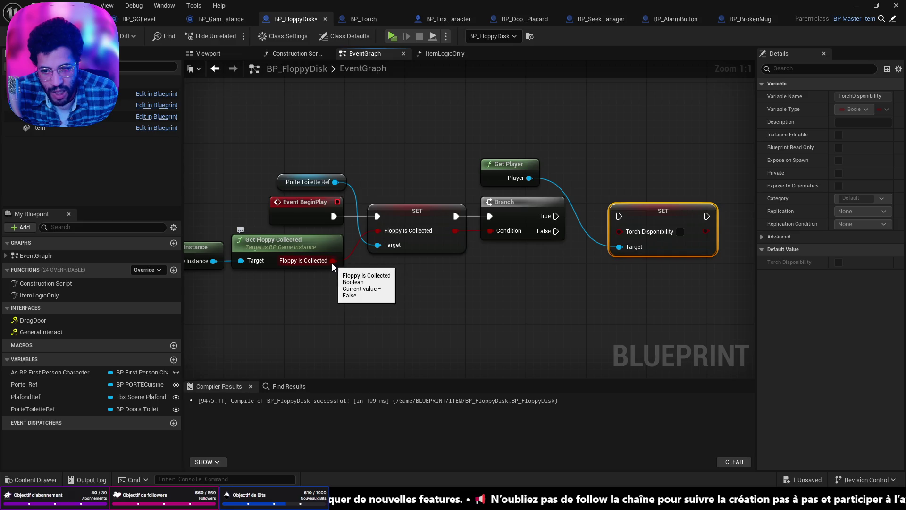
{"action": "mouse_move", "coordinate": [332, 260]}
{"action": "left_mouse_down"}
{"action": "mouse_move", "coordinate": [629, 227]}
{"action": "mouse_move", "coordinate": [623, 234]}
{"action": "mouse_move", "coordinate": [630, 213]}
{"action": "mouse_move", "coordinate": [615, 214]}
{"action": "left_mouse_up"}
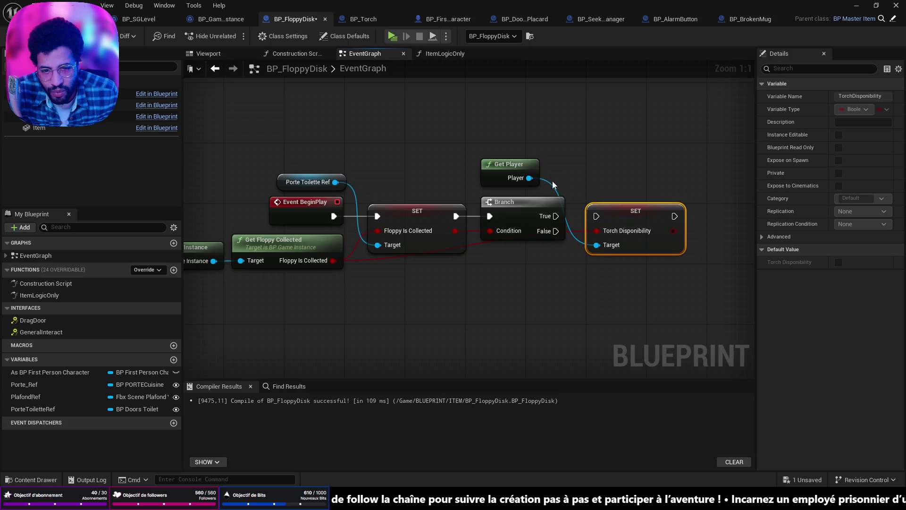
{"action": "left_click_drag", "start_coordinate": [515, 165], "coordinate": [536, 166]}
{"action": "left_click_drag", "start_coordinate": [555, 216], "coordinate": [601, 216]}
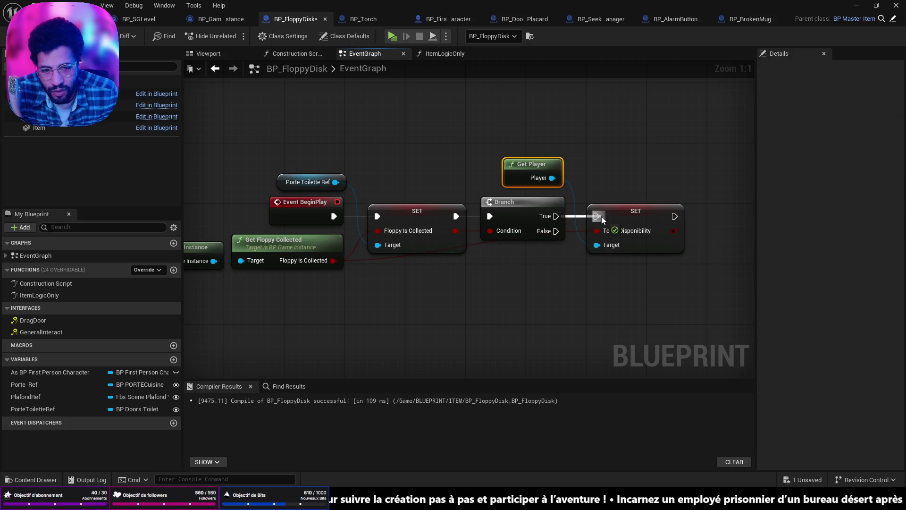
- Add a reroute on the condition wire, then compile and save BP_FloppyDisk
{"action": "left_click", "coordinate": [386, 258]}
{"action": "double_click", "coordinate": [391, 261]}
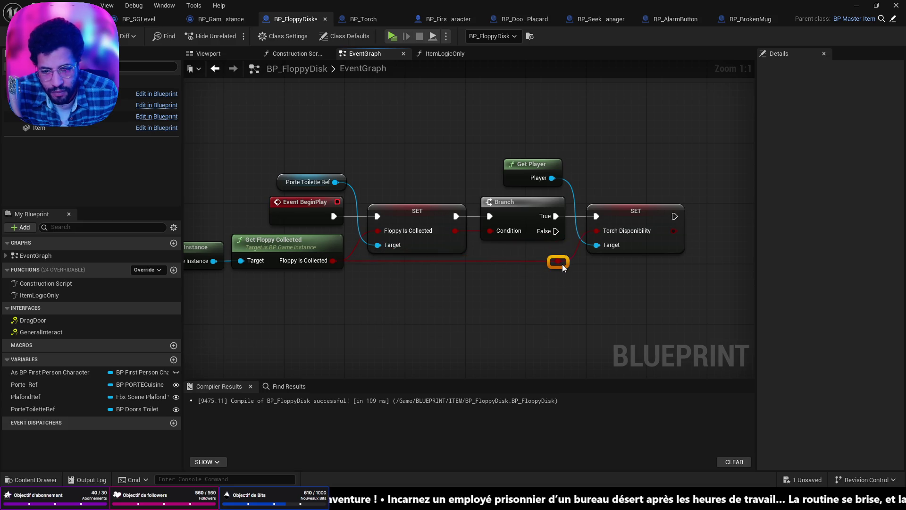
{"action": "left_click_drag", "start_coordinate": [642, 275], "coordinate": [621, 274]}
{"action": "key", "text": "ctrl+s"}
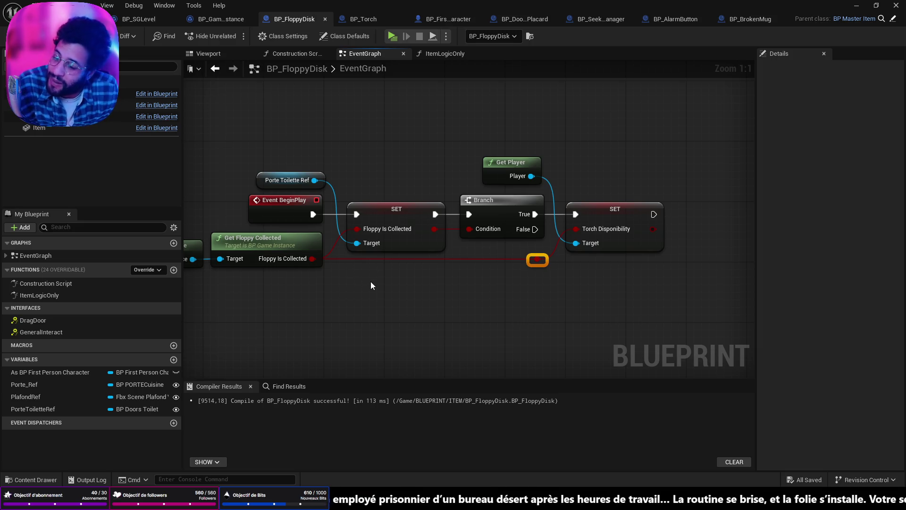
{"action": "left_click", "coordinate": [212, 20]}
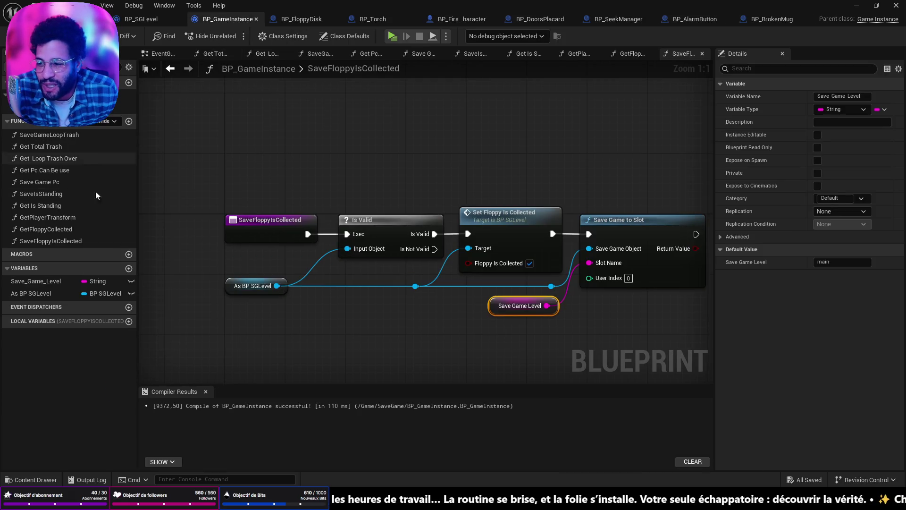
- Compare BP_SGLevel's SetFloppyIsCollected with BP_GameInstance's SaveFloppyIsCollected graph
{"action": "left_click", "coordinate": [142, 19]}
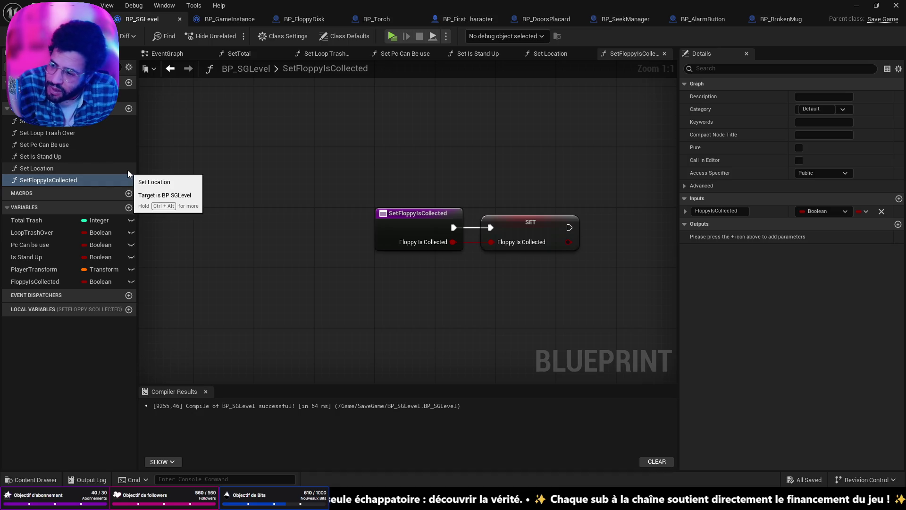
{"action": "left_click", "coordinate": [216, 21]}
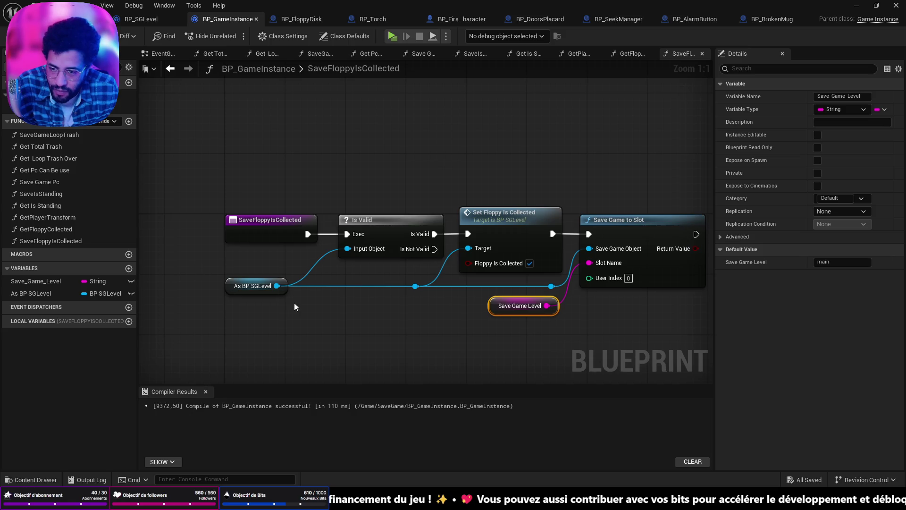
{"action": "left_click", "coordinate": [41, 202]}
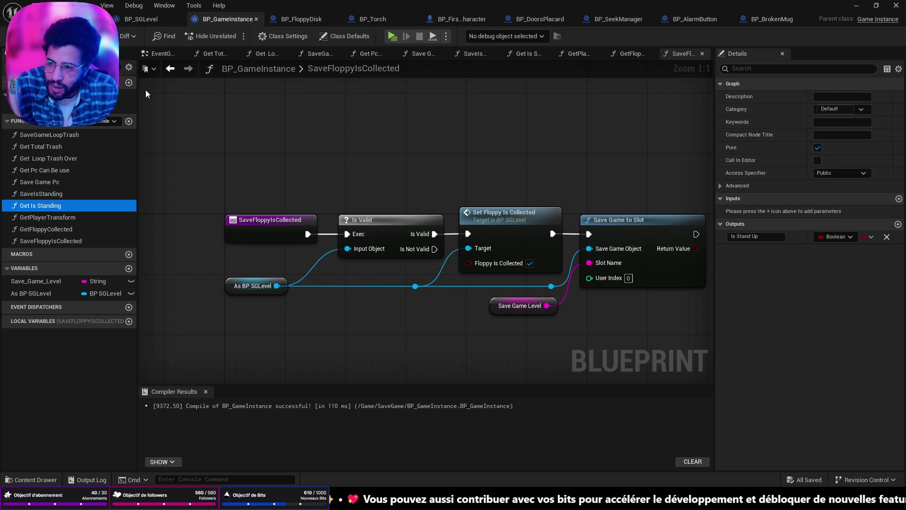
{"action": "left_click", "coordinate": [143, 18]}
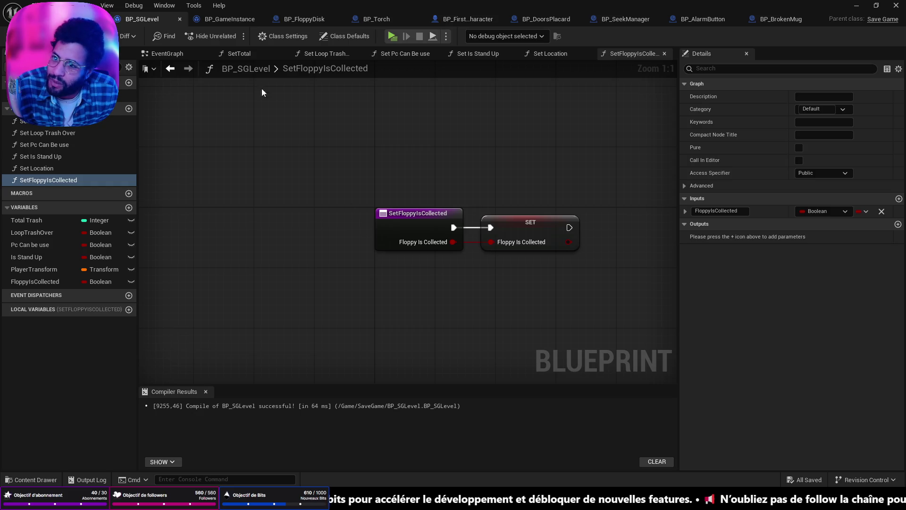
{"action": "left_click", "coordinate": [221, 19]}
- Nudge the Save Game to Slot node, then frame all nodes in BP_FloppyDisk's EventGraph
{"action": "left_click_drag", "start_coordinate": [507, 272], "coordinate": [307, 270]}
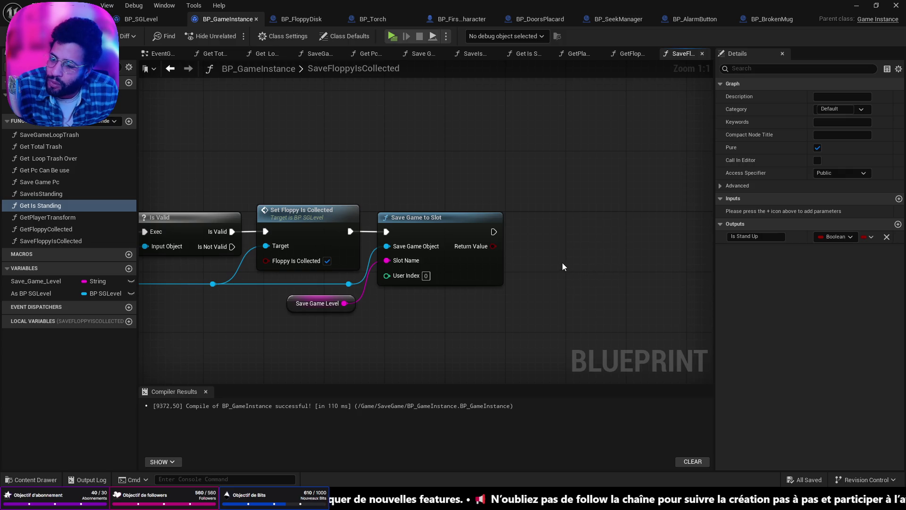
{"action": "left_click_drag", "start_coordinate": [435, 229], "coordinate": [445, 227]}
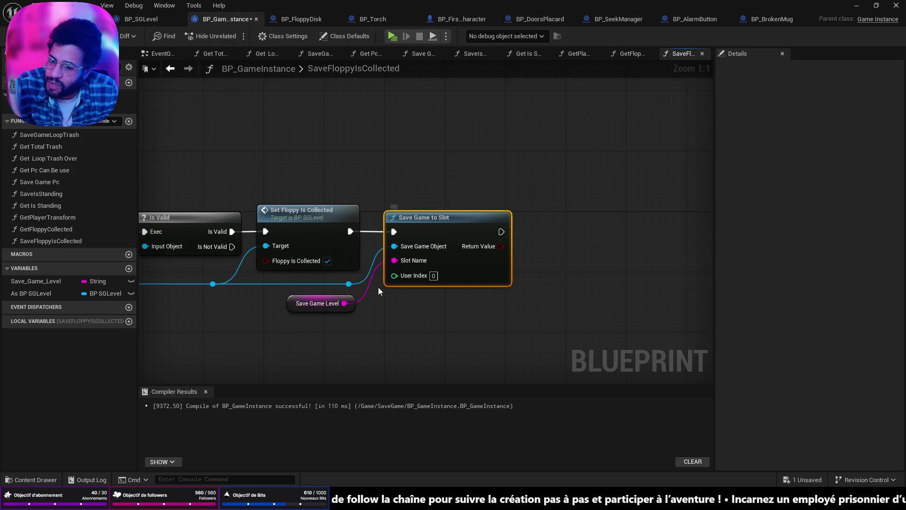
{"action": "left_click_drag", "start_coordinate": [355, 291], "coordinate": [424, 292]}
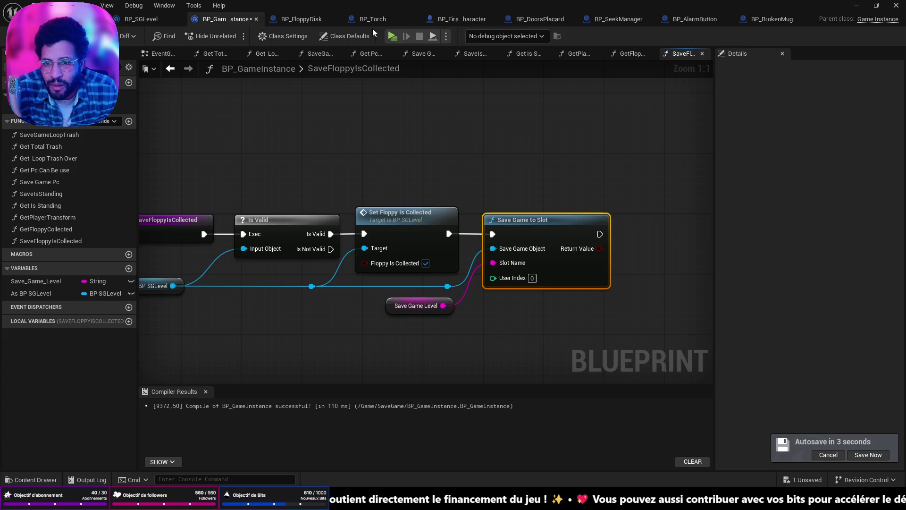
{"action": "left_click", "coordinate": [297, 19]}
{"action": "key", "text": "Home"}
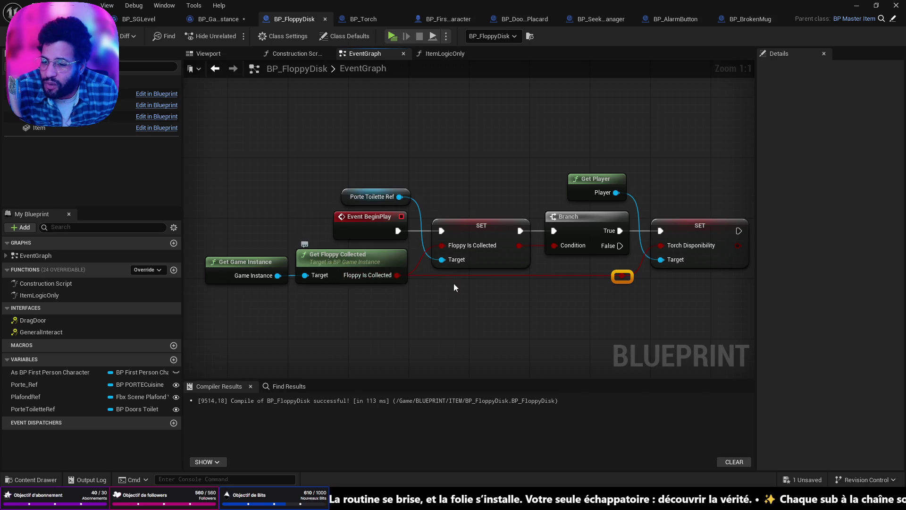
- Inspect the SET Floppy Is Collected node, then return to the office level viewport
{"action": "left_click_drag", "start_coordinate": [424, 279], "coordinate": [375, 309]}
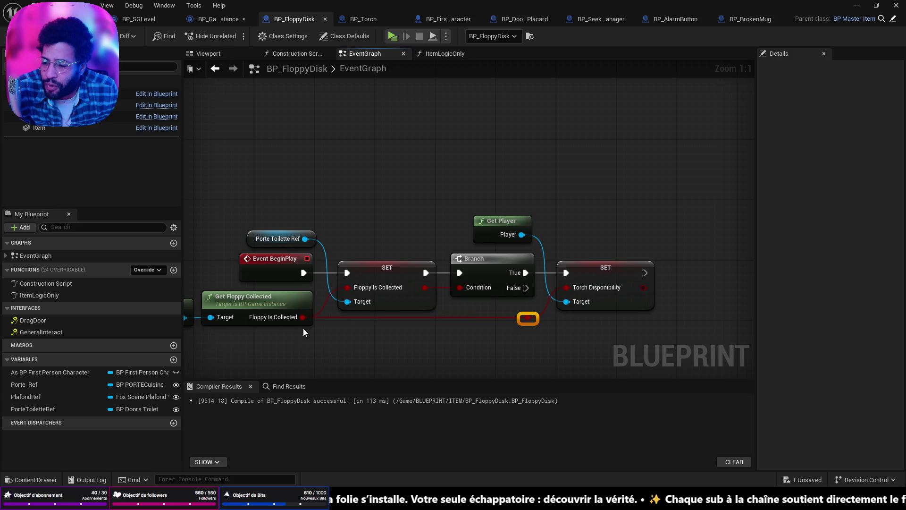
{"action": "left_click", "coordinate": [370, 278]}
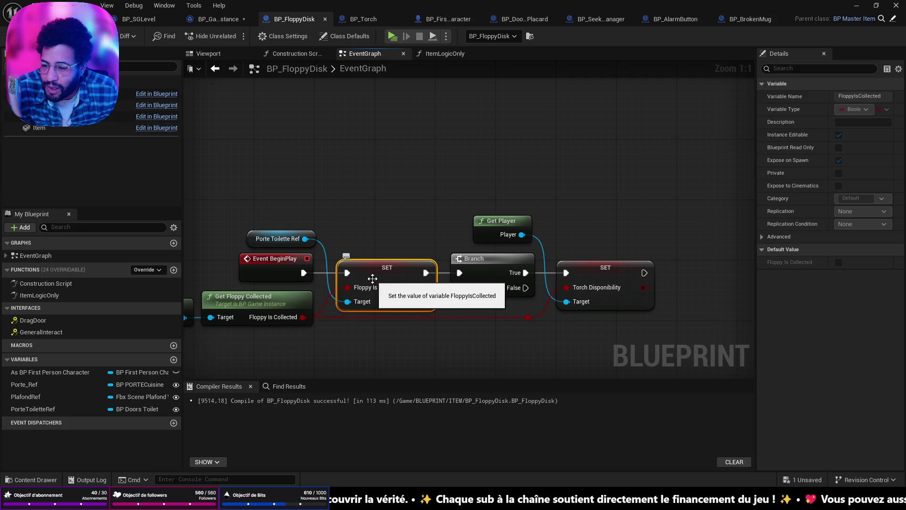
{"action": "left_click", "coordinate": [71, 18]}
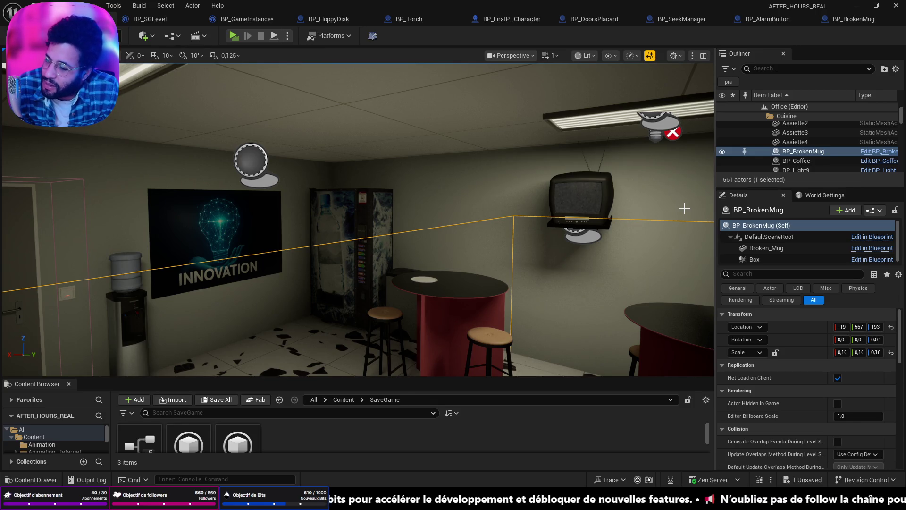
{"action": "left_click", "coordinate": [146, 19]}
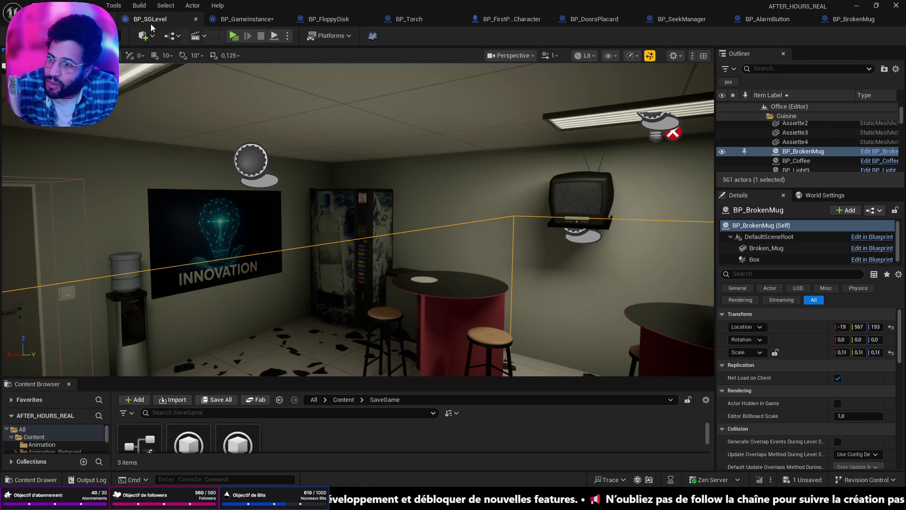
- Review SaveGameLoopTrash, then fly to the cubicle trash actor and open BP_Trash's Blueprint
{"action": "left_click", "coordinate": [236, 21]}
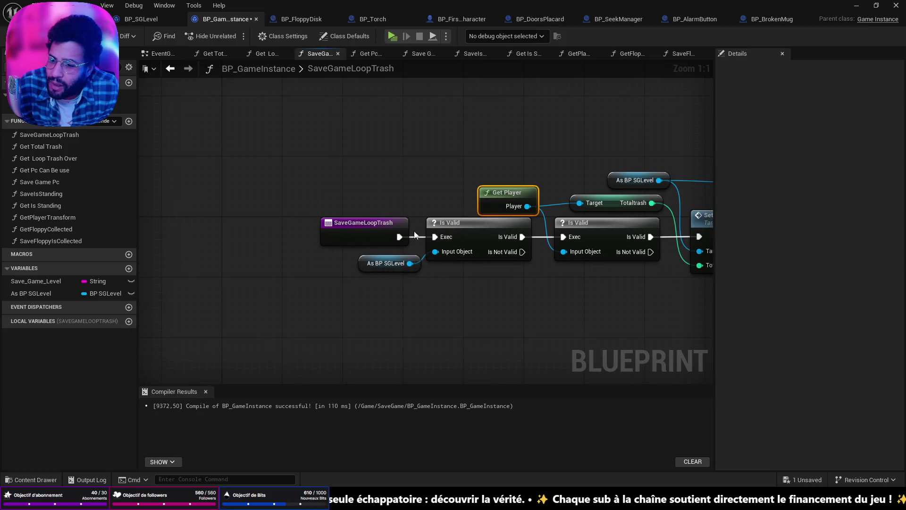
{"action": "left_click", "coordinate": [366, 228]}
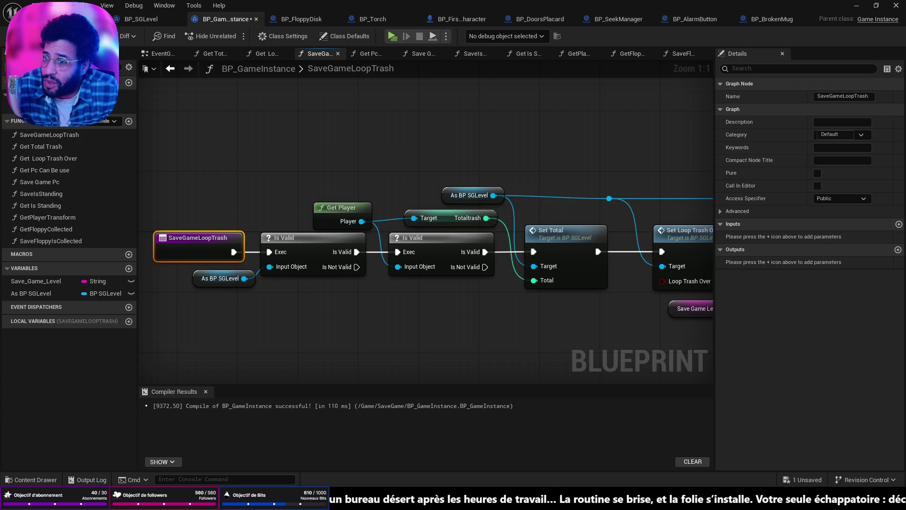
{"action": "key", "text": "alt+Tab"}
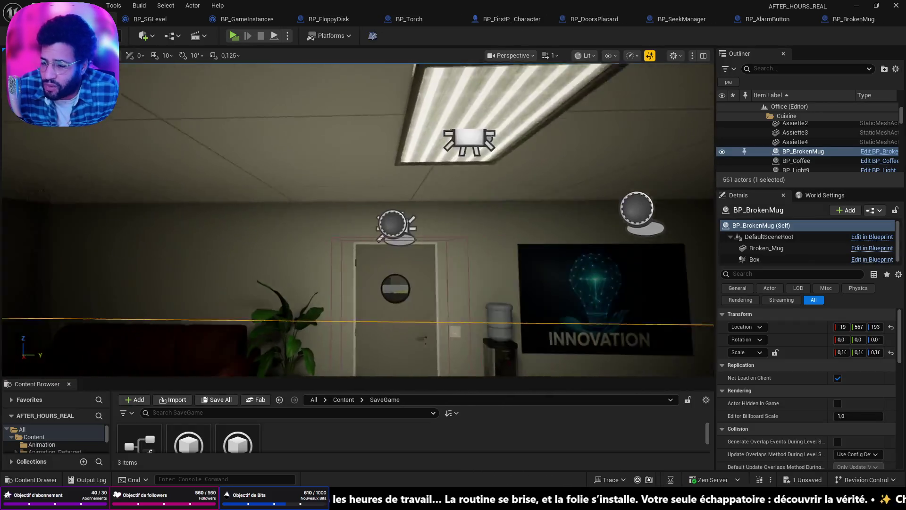
{"action": "key", "text": "w"}
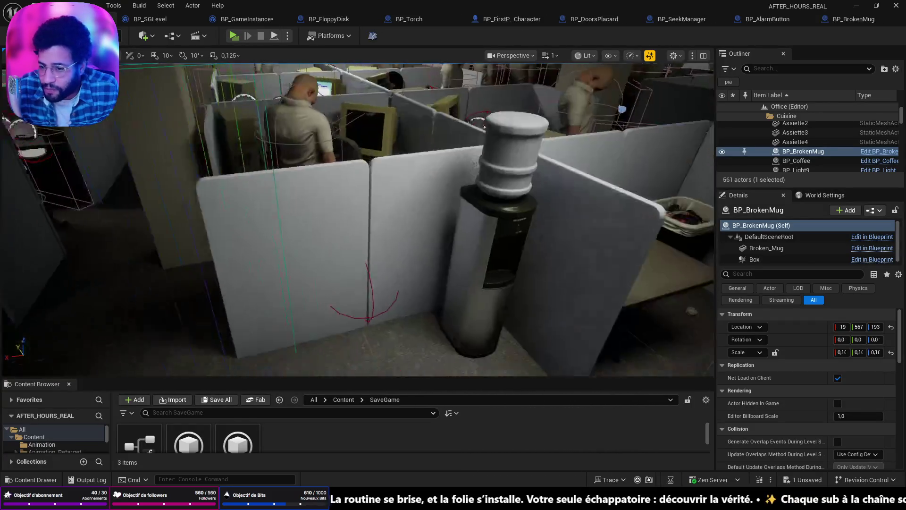
{"action": "key", "text": "w"}
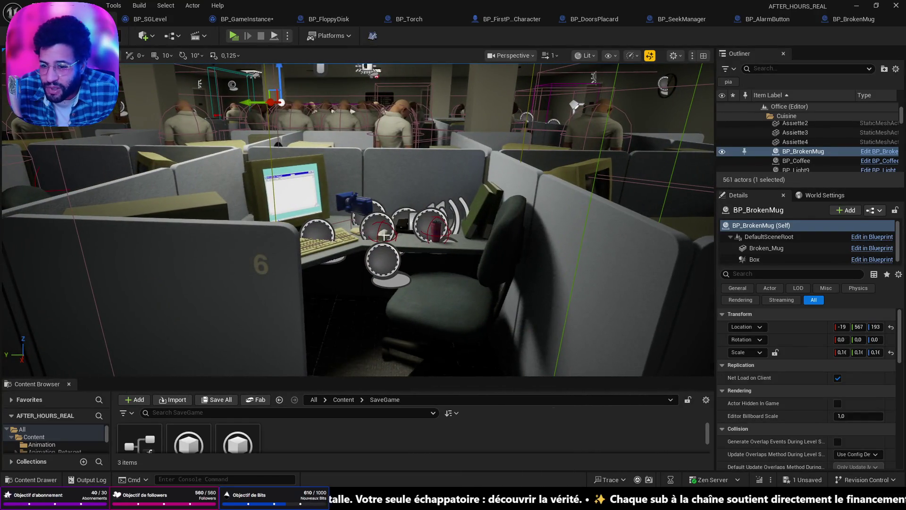
{"action": "left_click", "coordinate": [434, 228]}
{"action": "left_click", "coordinate": [879, 159]}
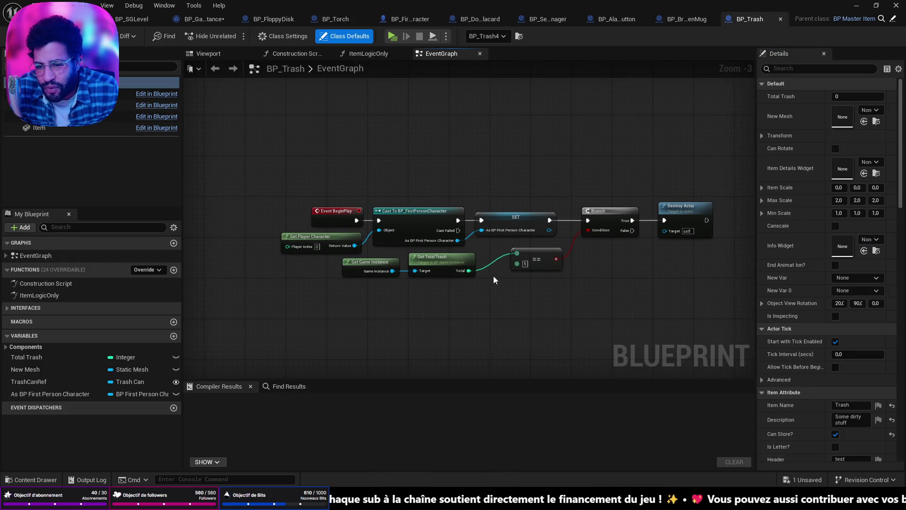
- Zoom into BP_Trash's ItemLogicOnly graph, then return to BP_SGLevel's SetFloppyIsCollected function
{"action": "left_click", "coordinate": [377, 54]}
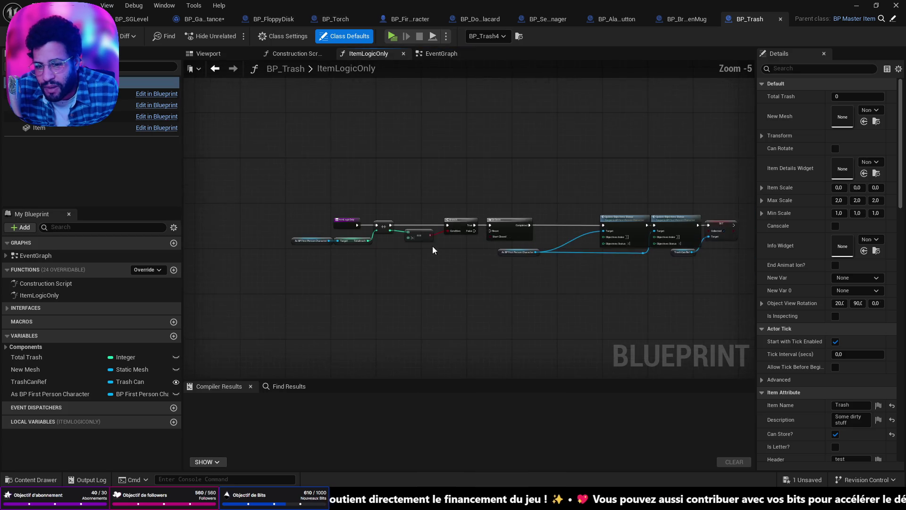
{"action": "scroll", "coordinate": [339, 227], "scroll_direction": "up", "scroll_amount": 1}
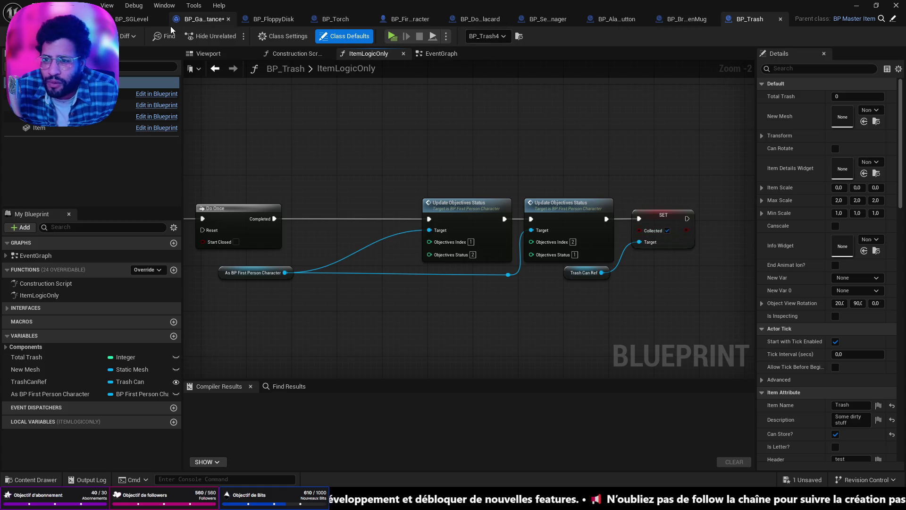
{"action": "left_click", "coordinate": [152, 21]}
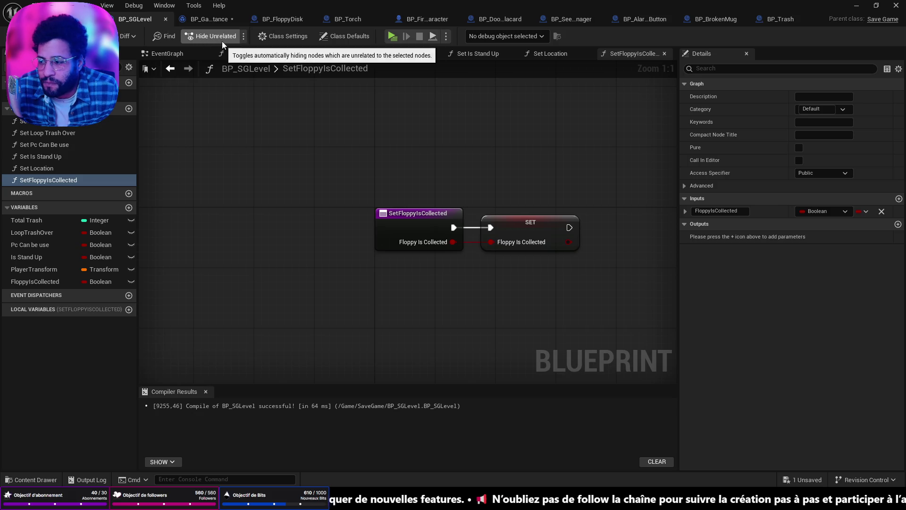
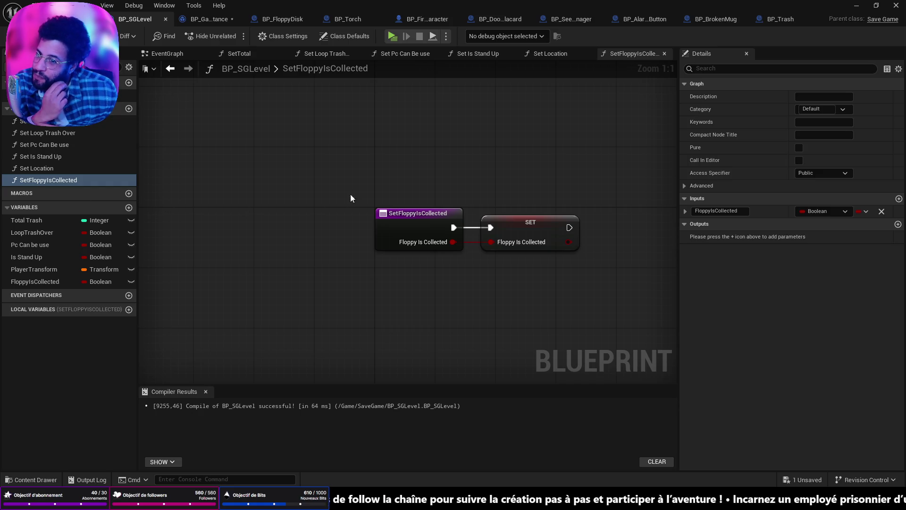
- Switch from the BP_SGLevel blueprint back to the office level viewport
{"action": "left_click", "coordinate": [75, 19]}
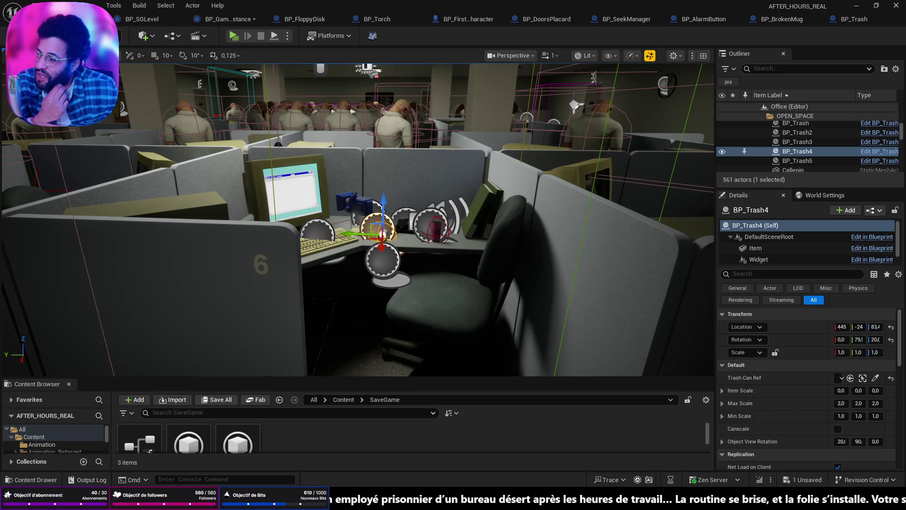
- Fly to the cubicle, select the trash can, and open its TrashCan blueprint for editing
{"action": "key", "text": "s"}
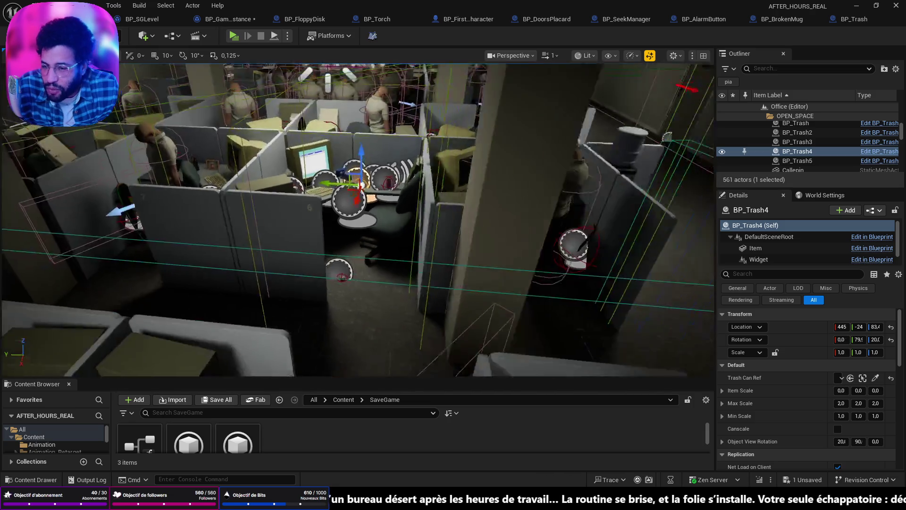
{"action": "key", "text": "s"}
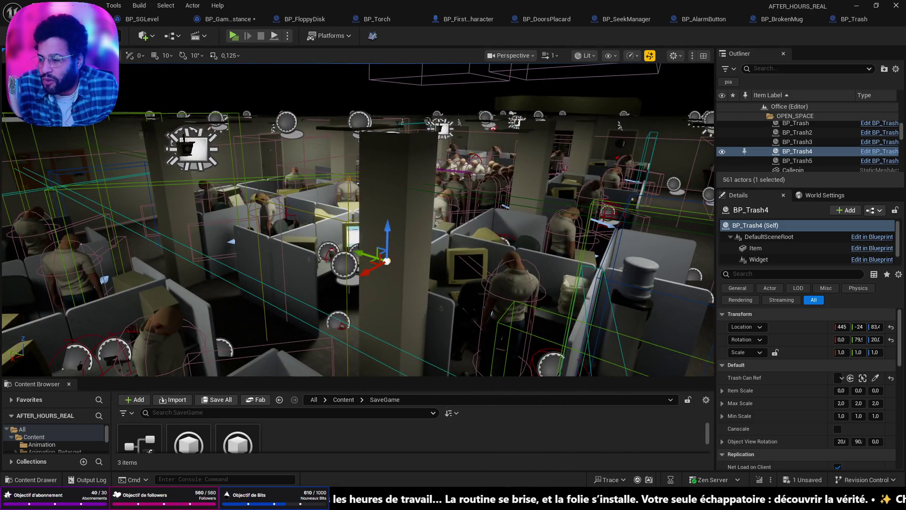
{"action": "key", "text": "s"}
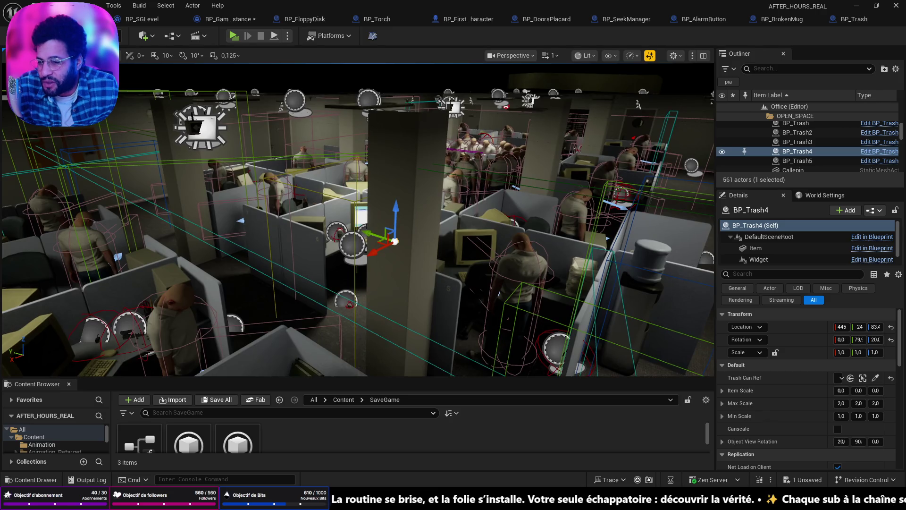
{"action": "key", "text": "w"}
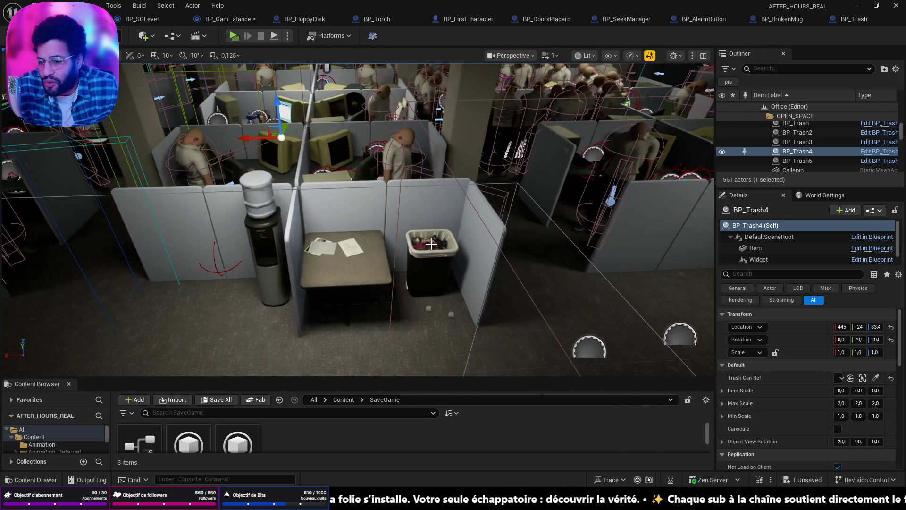
{"action": "left_click", "coordinate": [445, 243]}
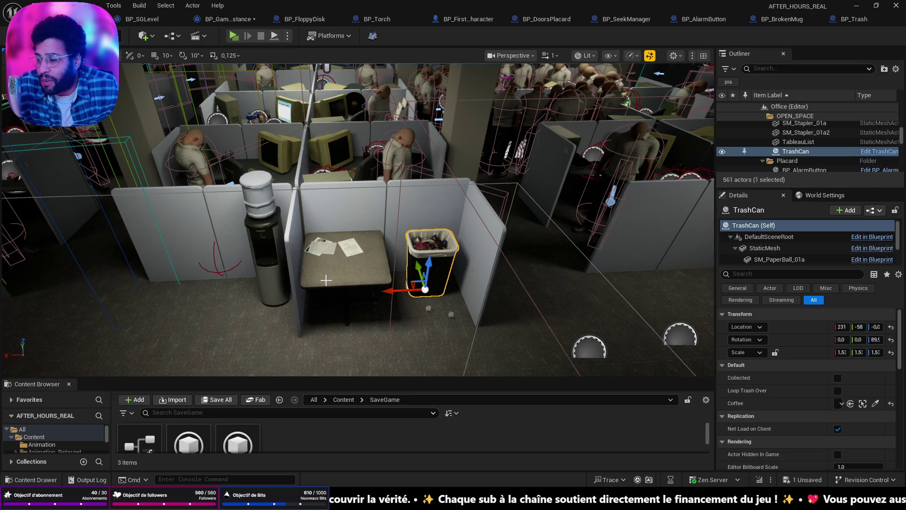
{"action": "left_click", "coordinate": [882, 154]}
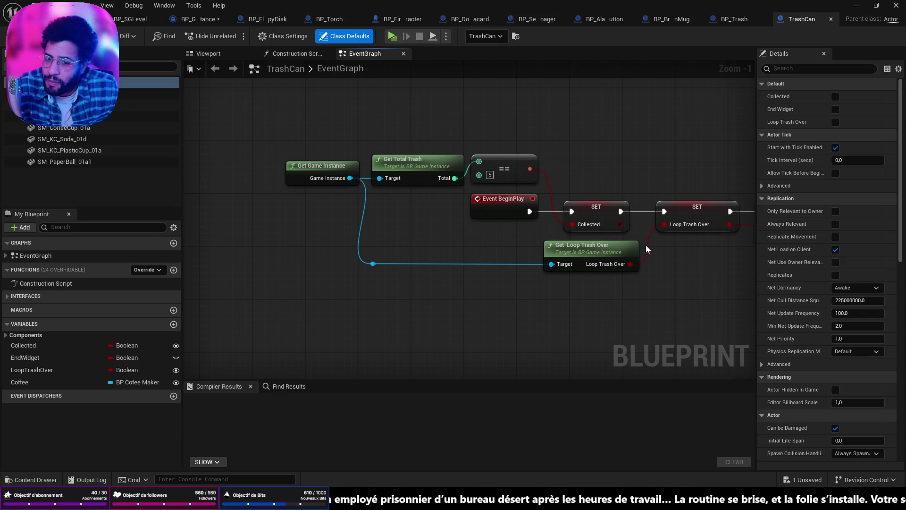
- Move the Save Game Loop Trash node slightly lower in the TrashCan graph
{"action": "left_click_drag", "start_coordinate": [646, 244], "coordinate": [546, 249]}
{"action": "scroll", "coordinate": [565, 168], "scroll_direction": "down", "scroll_amount": 3}
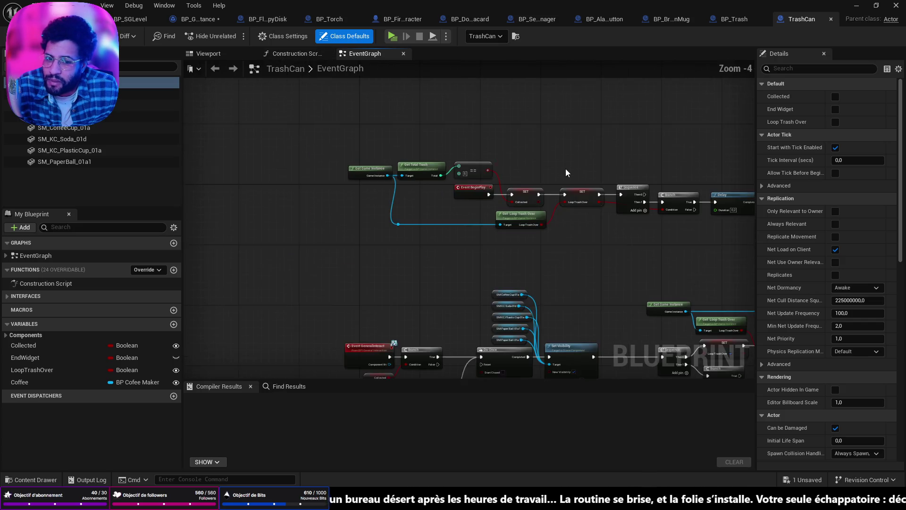
{"action": "scroll", "coordinate": [543, 208], "scroll_direction": "up", "scroll_amount": 3}
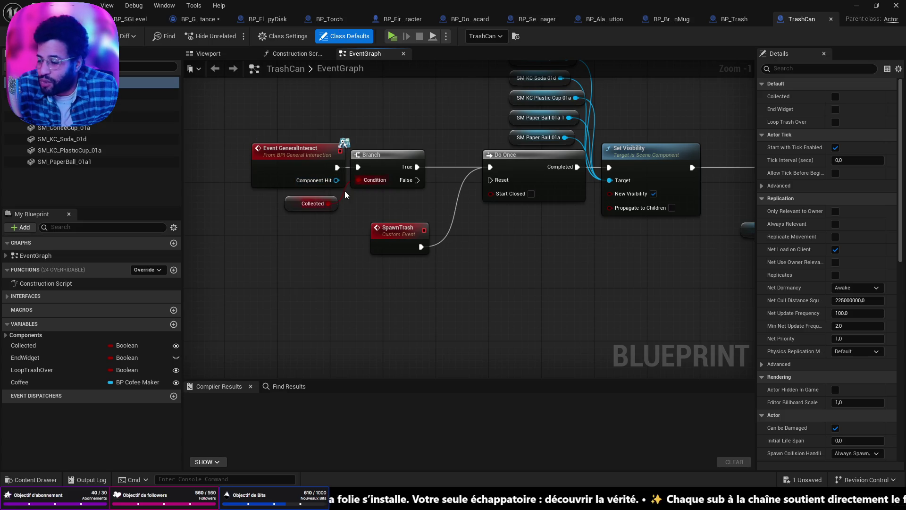
{"action": "mouse_move", "coordinate": [669, 194]}
{"action": "left_mouse_down"}
{"action": "mouse_move", "coordinate": [219, 177]}
{"action": "mouse_move", "coordinate": [116, 240]}
{"action": "left_mouse_up"}
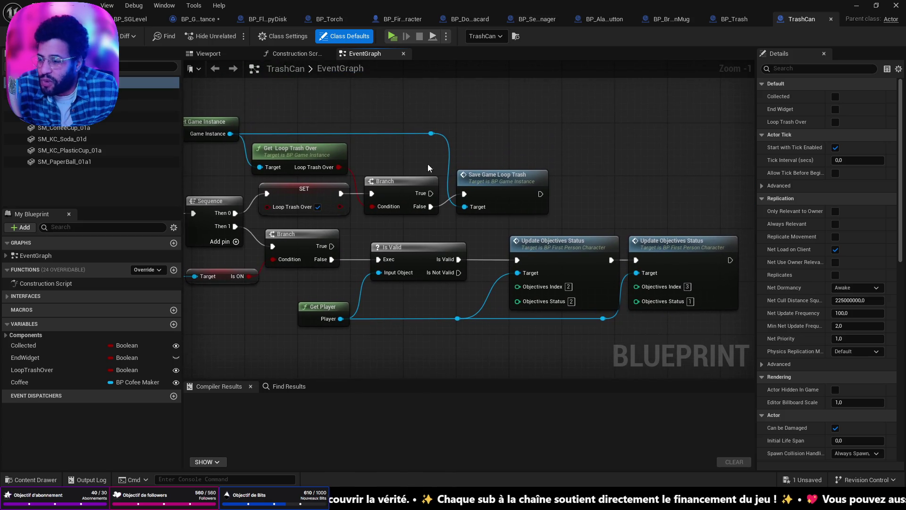
{"action": "left_click_drag", "start_coordinate": [493, 182], "coordinate": [494, 190]}
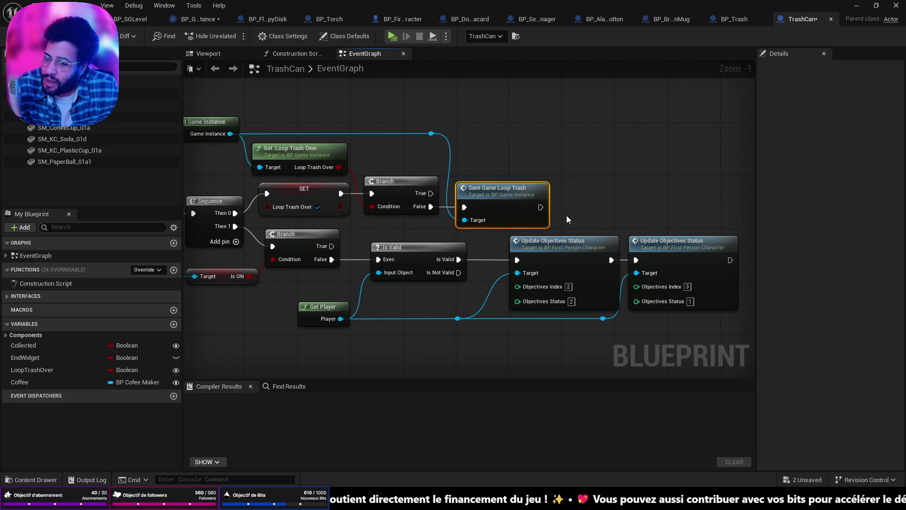
- Pan past the Set Visibility and Do Once nodes back to the Event BeginPlay logic
{"action": "left_click_drag", "start_coordinate": [551, 217], "coordinate": [842, 213]}
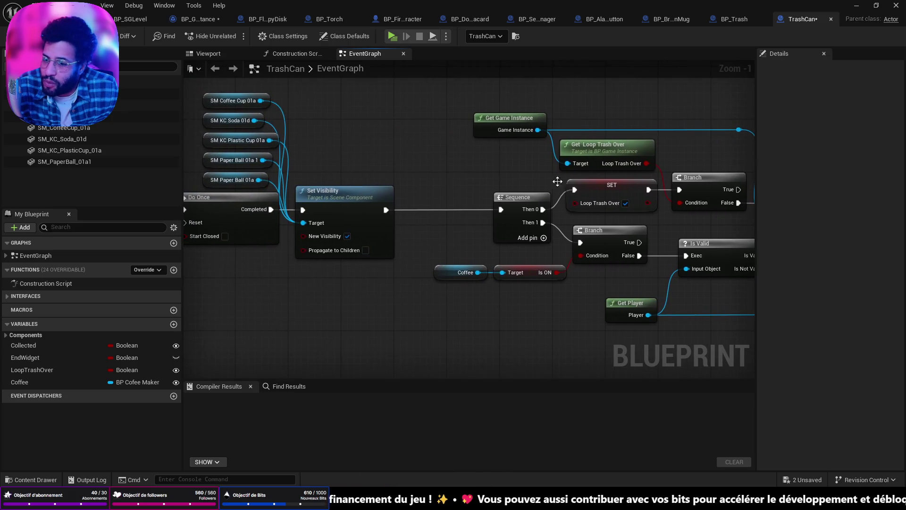
{"action": "scroll", "coordinate": [461, 191], "scroll_direction": "down", "scroll_amount": 2}
{"action": "mouse_move", "coordinate": [461, 191]}
{"action": "left_mouse_down"}
{"action": "mouse_move", "coordinate": [640, 383]}
{"action": "mouse_move", "coordinate": [641, 410]}
{"action": "left_mouse_up"}
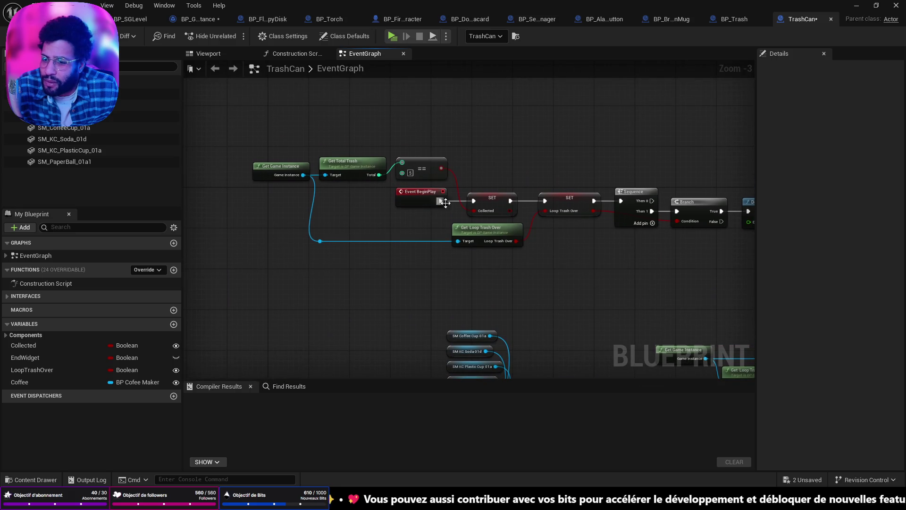
{"action": "left_click_drag", "start_coordinate": [444, 203], "coordinate": [418, 226]}
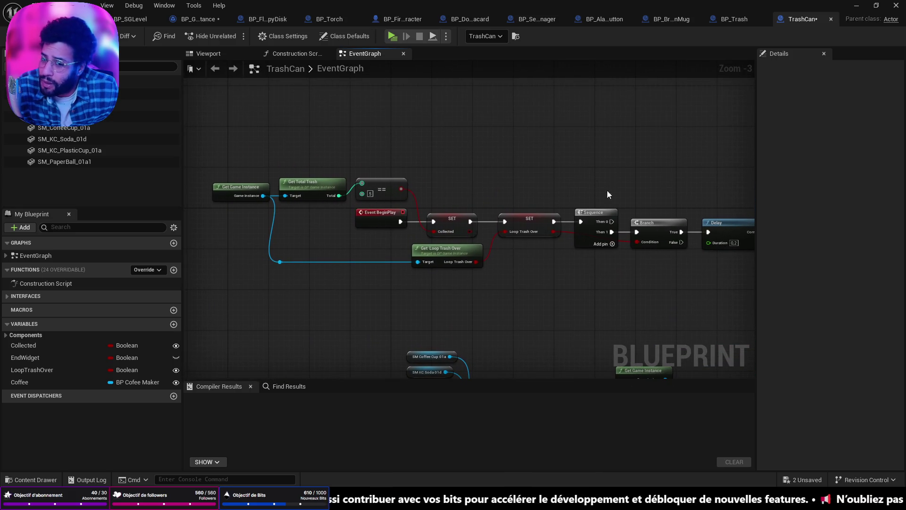
{"action": "scroll", "coordinate": [441, 228], "scroll_direction": "up", "scroll_amount": 3}
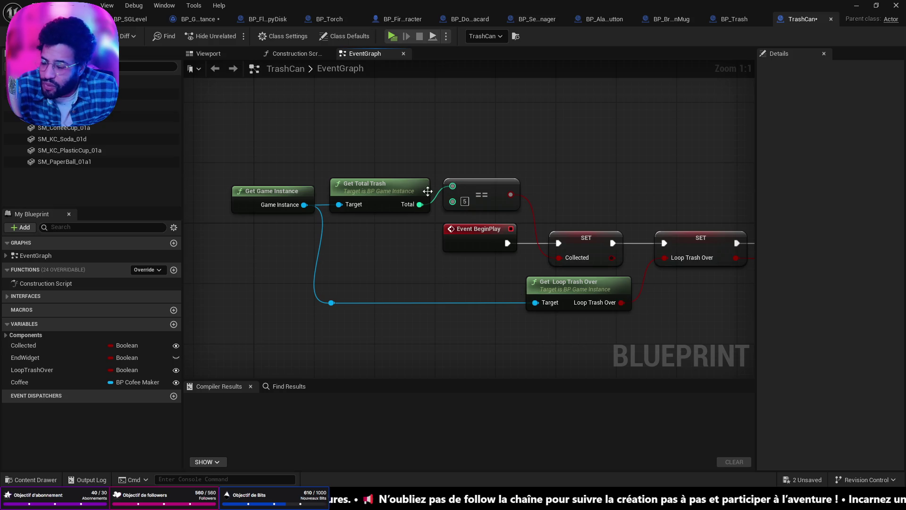
- Review the BeginPlay chain through Delay and Spawn Trash, then shift Get Loop Trash Over up-right
{"action": "left_click_drag", "start_coordinate": [458, 200], "coordinate": [386, 179]}
{"action": "left_click_drag", "start_coordinate": [490, 228], "coordinate": [315, 228]}
{"action": "left_click_drag", "start_coordinate": [533, 236], "coordinate": [355, 237]}
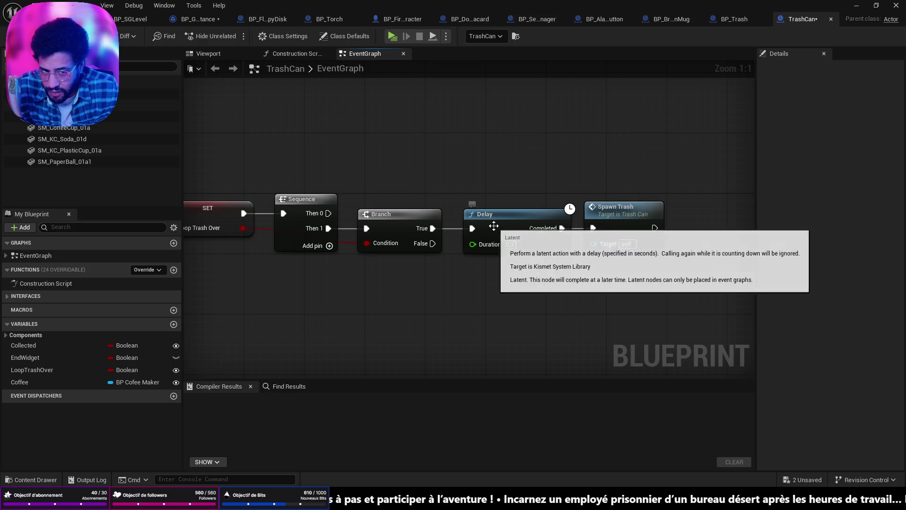
{"action": "left_click_drag", "start_coordinate": [362, 140], "coordinate": [553, 131]}
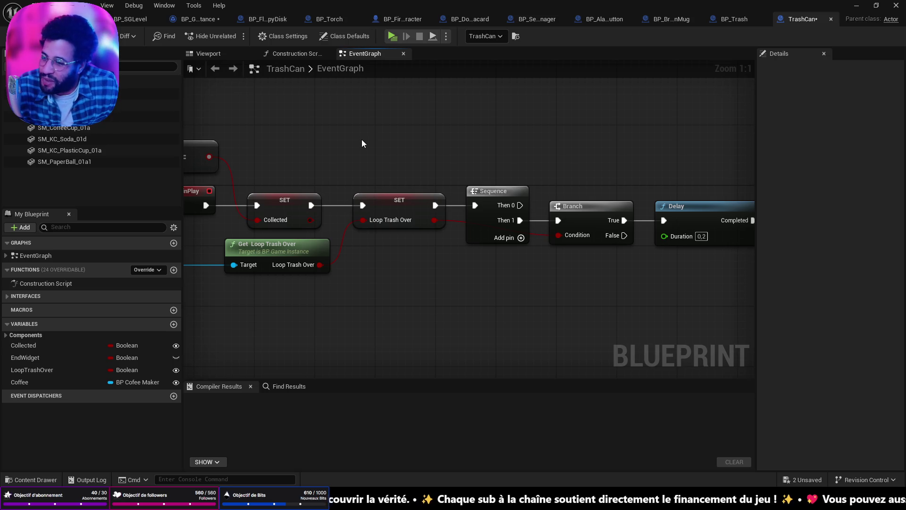
{"action": "mouse_move", "coordinate": [278, 253]}
{"action": "left_mouse_down"}
{"action": "mouse_move", "coordinate": [286, 246]}
{"action": "mouse_move", "coordinate": [542, 304]}
{"action": "left_mouse_up"}
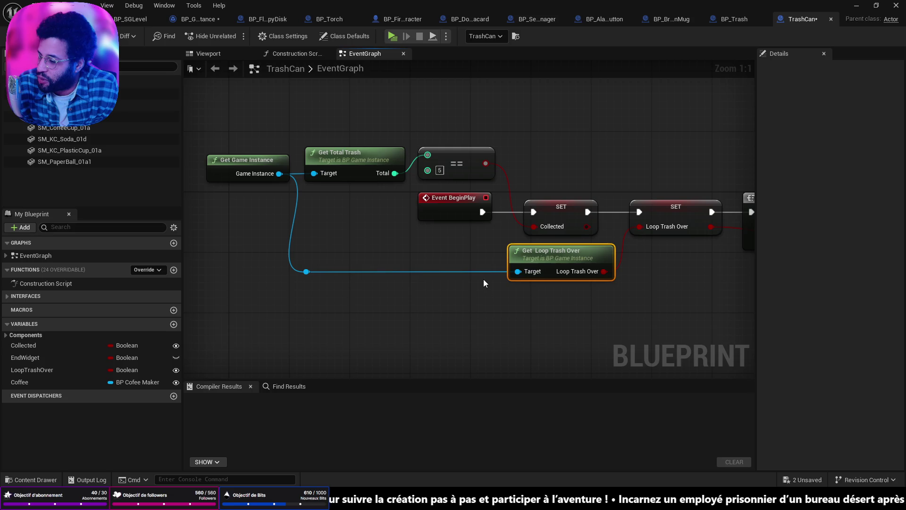
{"action": "mouse_move", "coordinate": [656, 220]}
{"action": "left_mouse_down"}
{"action": "mouse_move", "coordinate": [424, 216]}
{"action": "mouse_move", "coordinate": [386, 204]}
{"action": "left_mouse_up"}
- Pan through the TrashCan BeginPlay chain toward the Sequence and Branch nodes
{"action": "scroll", "coordinate": [423, 216], "scroll_direction": "down", "scroll_amount": 2}
{"action": "scroll", "coordinate": [387, 204], "scroll_direction": "down", "scroll_amount": 2}
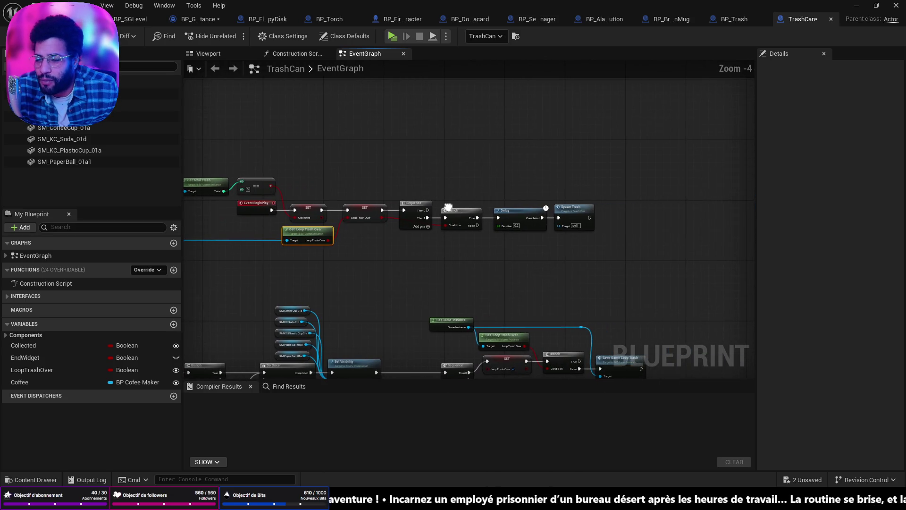
{"action": "left_click_drag", "start_coordinate": [533, 301], "coordinate": [561, 202]}
{"action": "left_click_drag", "start_coordinate": [379, 212], "coordinate": [537, 339]}
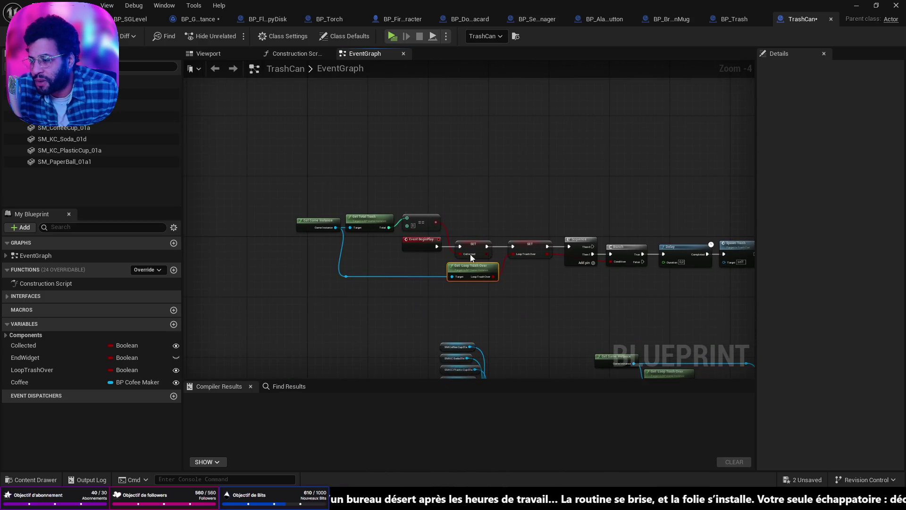
{"action": "scroll", "coordinate": [433, 219], "scroll_direction": "up", "scroll_amount": 3}
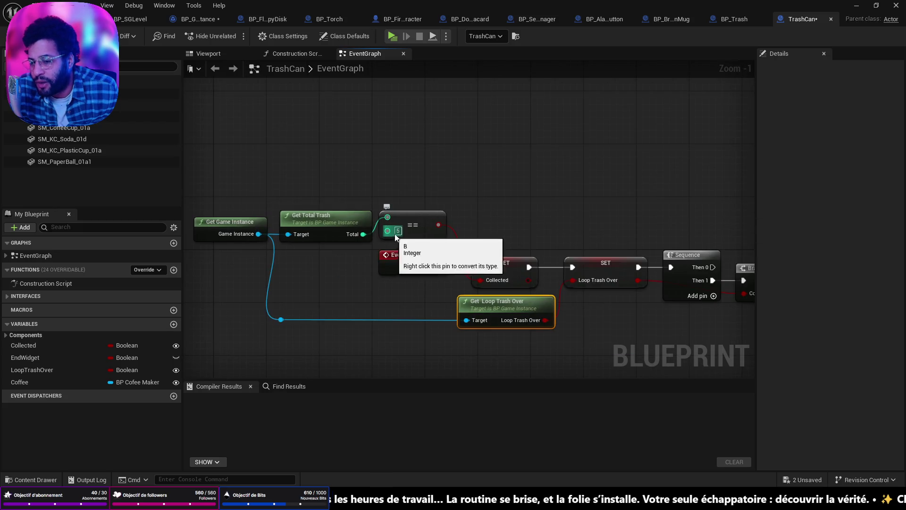
{"action": "left_click_drag", "start_coordinate": [612, 327], "coordinate": [531, 177]}
{"action": "scroll", "coordinate": [530, 177], "scroll_direction": "down", "scroll_amount": 2}
{"action": "scroll", "coordinate": [554, 243], "scroll_direction": "up", "scroll_amount": 4}
- Review the Get Total Trash == 5 check, then switch to the BP_FloppyDisk graph
{"action": "left_click_drag", "start_coordinate": [233, 122], "coordinate": [423, 191]}
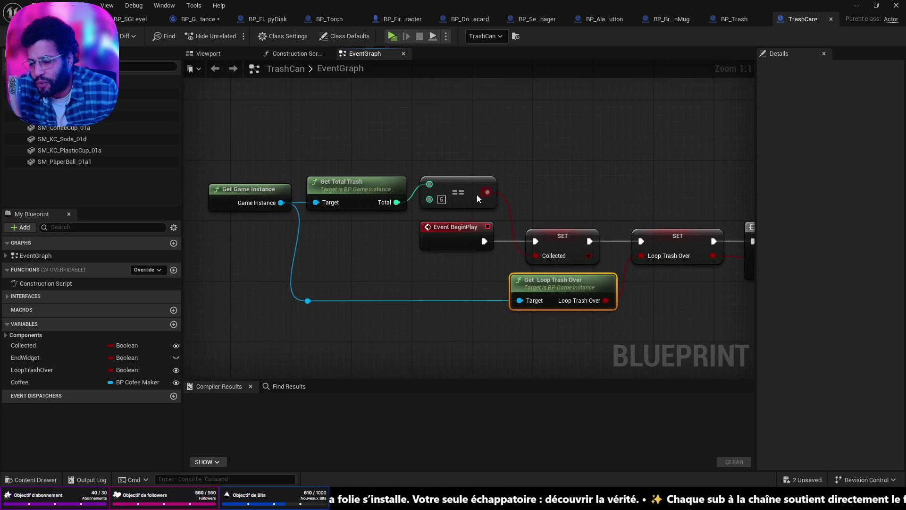
{"action": "mouse_move", "coordinate": [428, 172]}
{"action": "left_mouse_down"}
{"action": "mouse_move", "coordinate": [411, 170]}
{"action": "mouse_move", "coordinate": [466, 230]}
{"action": "left_mouse_up"}
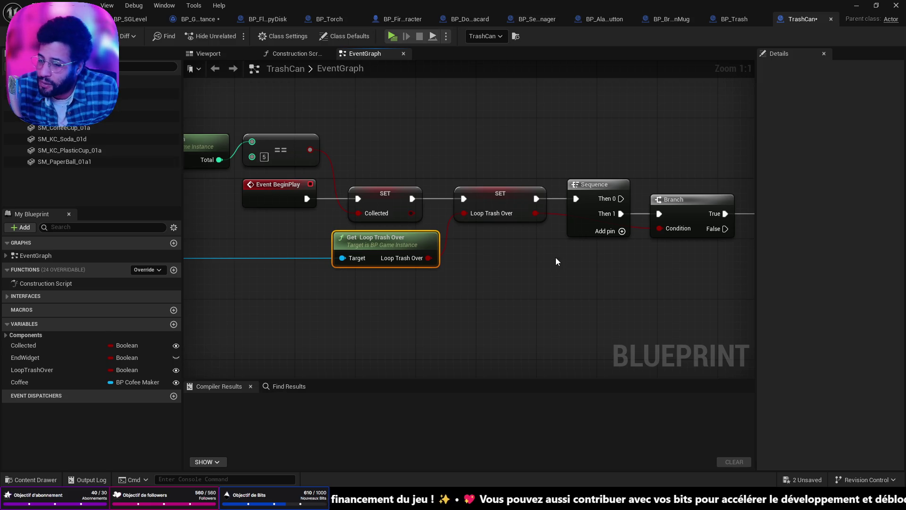
{"action": "left_click_drag", "start_coordinate": [285, 189], "coordinate": [456, 236]}
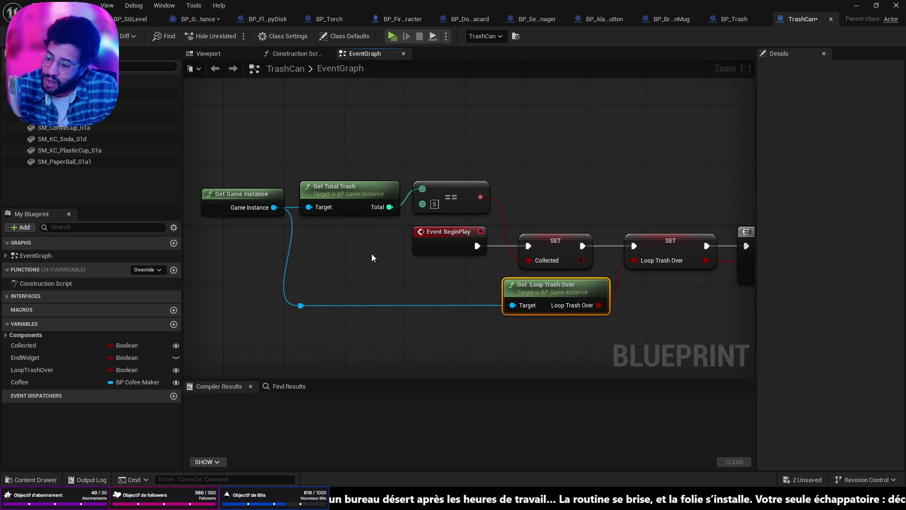
{"action": "mouse_move", "coordinate": [612, 231]}
{"action": "left_mouse_down"}
{"action": "mouse_move", "coordinate": [509, 196]}
{"action": "mouse_move", "coordinate": [502, 211]}
{"action": "left_mouse_up"}
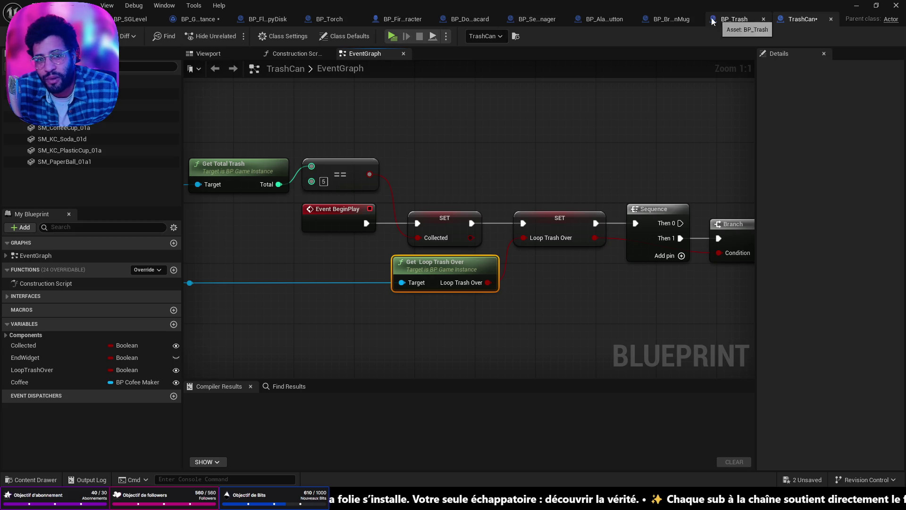
{"action": "left_click", "coordinate": [267, 19]}
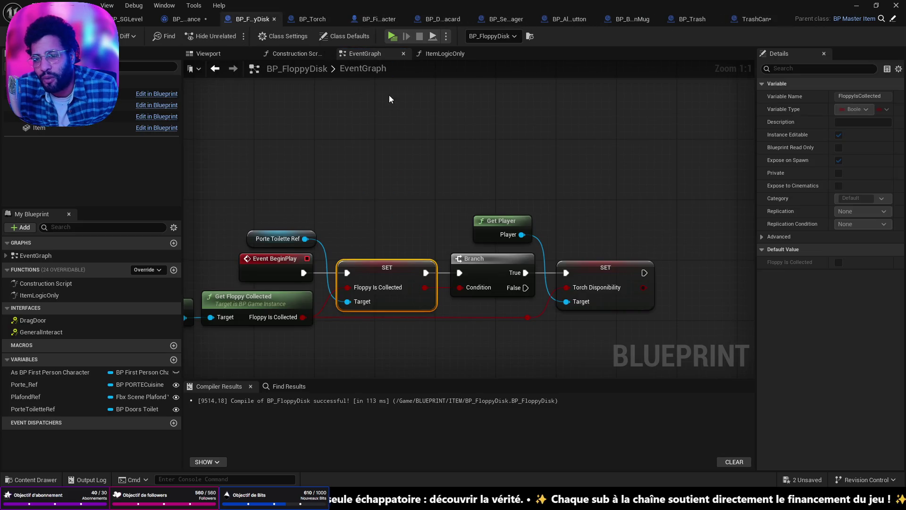
- Inspect the BP_FloppyDisk graph around Torch Disponibility, Event BeginPlay and Get Floppy Collected
{"action": "left_click_drag", "start_coordinate": [485, 215], "coordinate": [575, 149]}
{"action": "scroll", "coordinate": [579, 178], "scroll_direction": "down", "scroll_amount": 2}
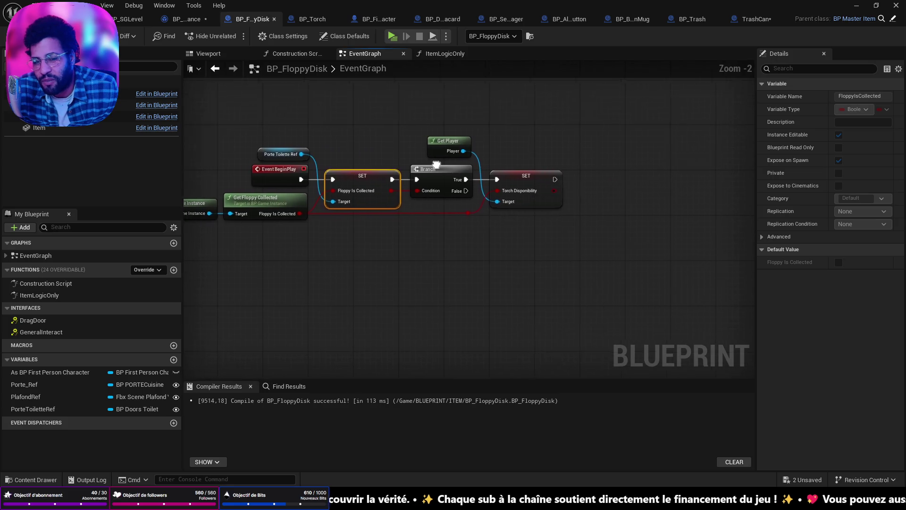
{"action": "scroll", "coordinate": [381, 170], "scroll_direction": "up", "scroll_amount": 2}
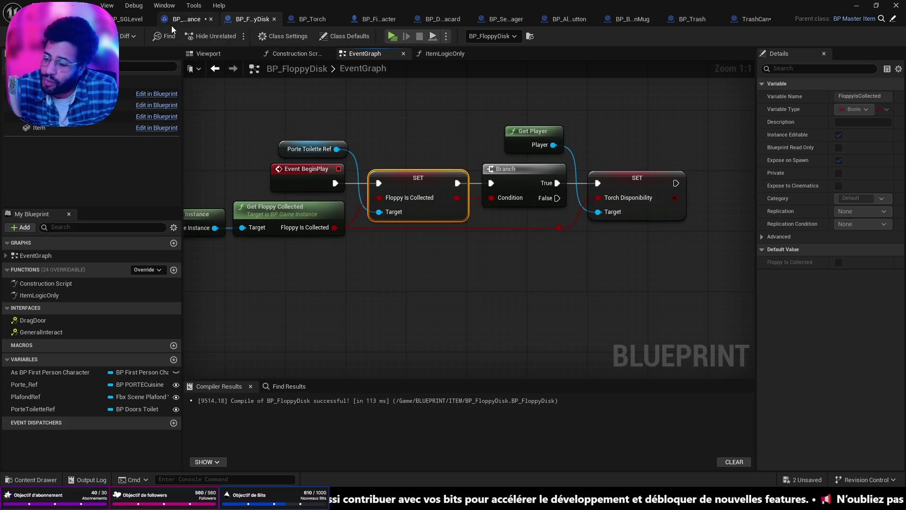
{"action": "mouse_move", "coordinate": [412, 204]}
{"action": "left_mouse_down"}
{"action": "mouse_move", "coordinate": [310, 215]}
{"action": "mouse_move", "coordinate": [472, 212]}
{"action": "mouse_move", "coordinate": [451, 166]}
{"action": "left_mouse_up"}
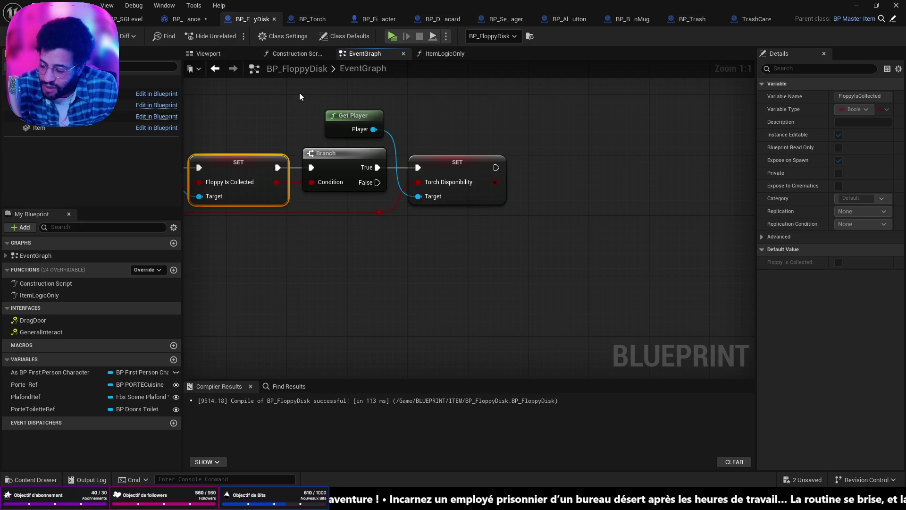
{"action": "mouse_move", "coordinate": [530, 267]}
{"action": "left_mouse_down"}
{"action": "mouse_move", "coordinate": [513, 269]}
{"action": "mouse_move", "coordinate": [596, 269]}
{"action": "left_mouse_up"}
- Recentre the FloppyDisk logic, then return to the level editor and focus the TrashCan
{"action": "mouse_move", "coordinate": [652, 273]}
{"action": "left_mouse_down"}
{"action": "mouse_move", "coordinate": [384, 253]}
{"action": "mouse_move", "coordinate": [530, 313]}
{"action": "mouse_move", "coordinate": [350, 264]}
{"action": "left_mouse_up"}
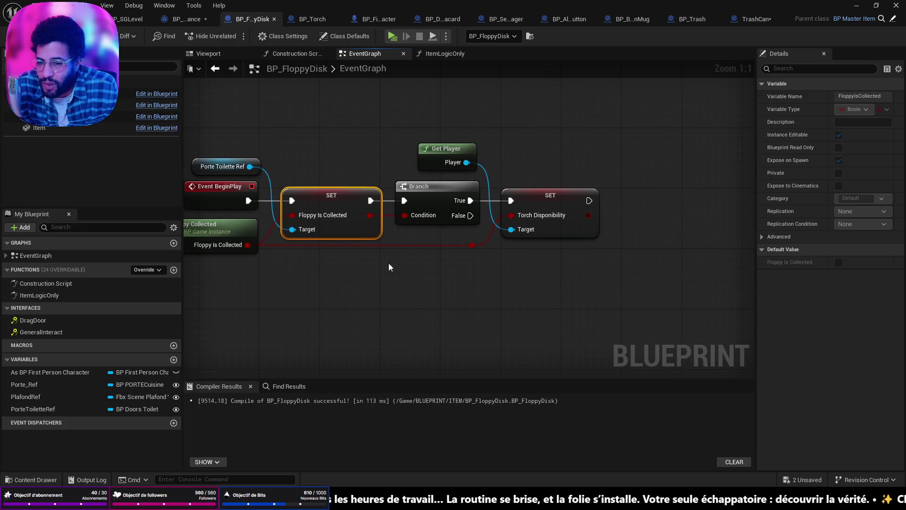
{"action": "left_click_drag", "start_coordinate": [522, 281], "coordinate": [471, 290]}
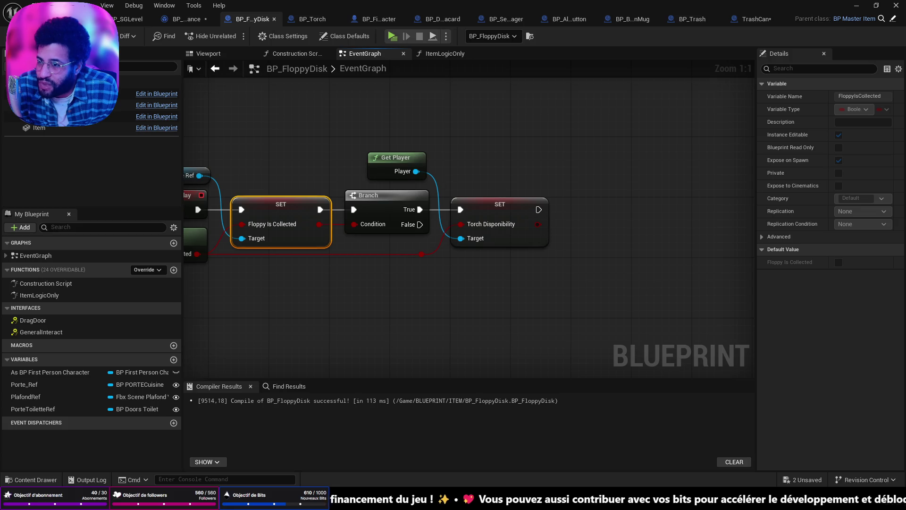
{"action": "key", "text": "alt+Tab"}
{"action": "key", "text": "f"}
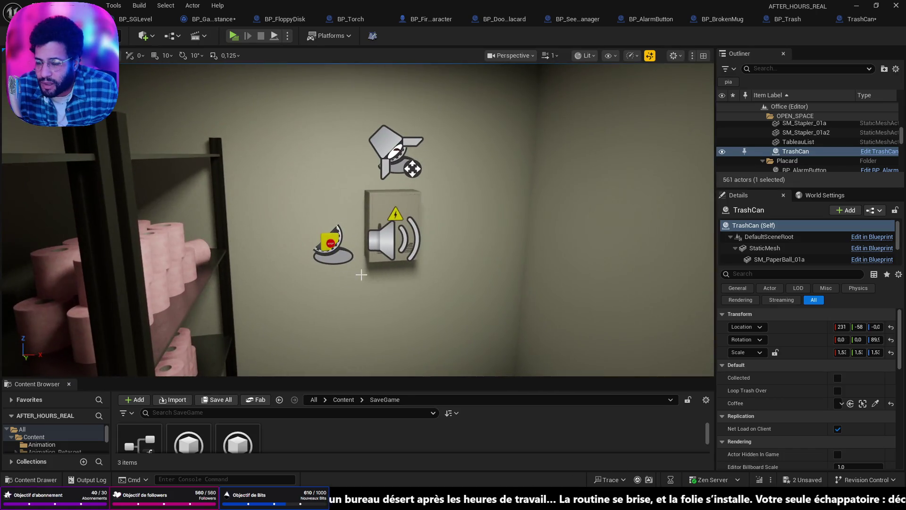
{"action": "left_click", "coordinate": [396, 236]}
{"action": "key", "text": "f"}
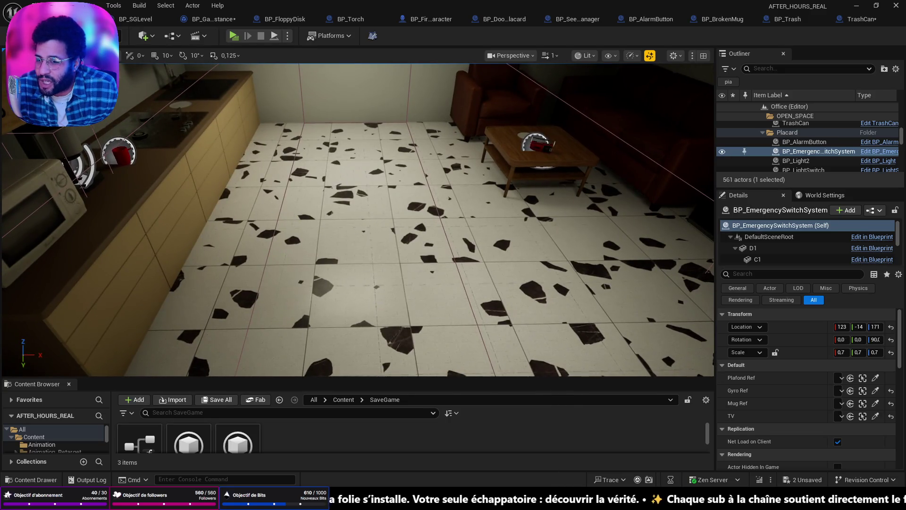
{"action": "left_click_drag", "start_coordinate": [359, 260], "coordinate": [339, 181]}
{"action": "left_click", "coordinate": [339, 127]}
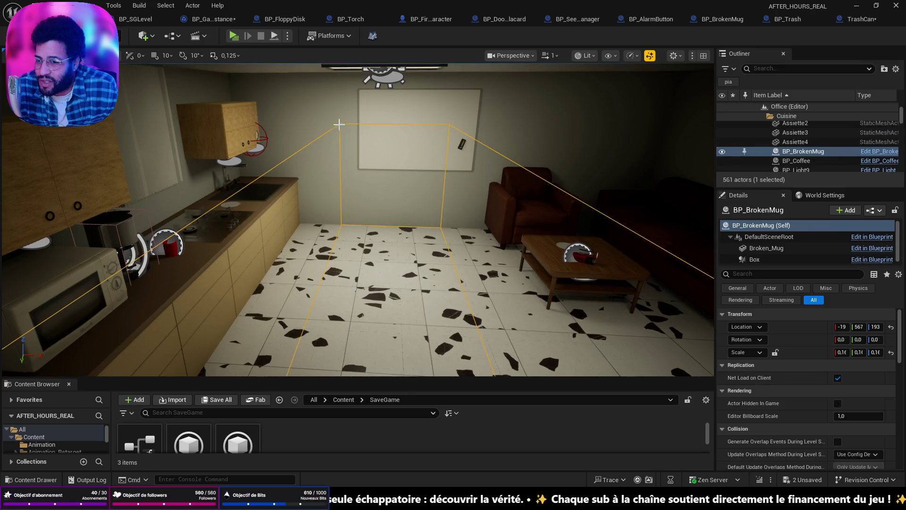
{"action": "key", "text": "f"}
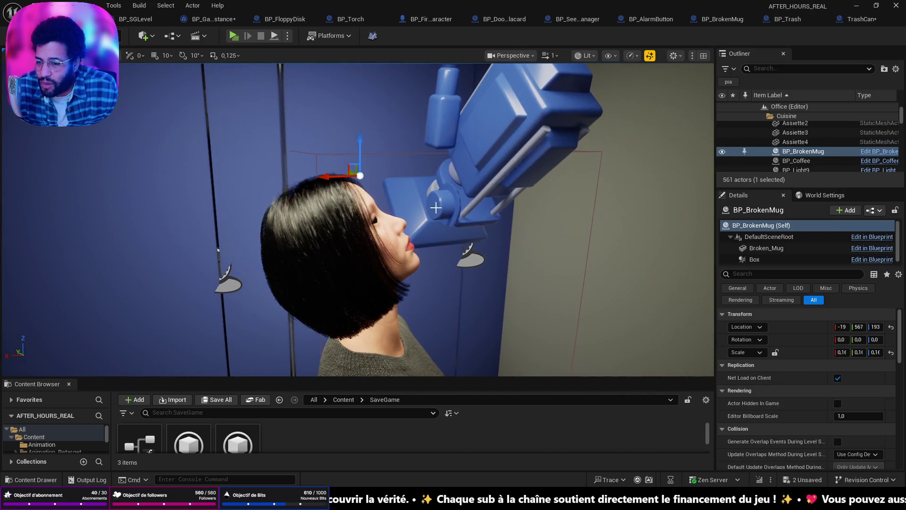
{"action": "left_click", "coordinate": [491, 340]}
{"action": "left_click_drag", "start_coordinate": [186, 221], "coordinate": [185, 221]}
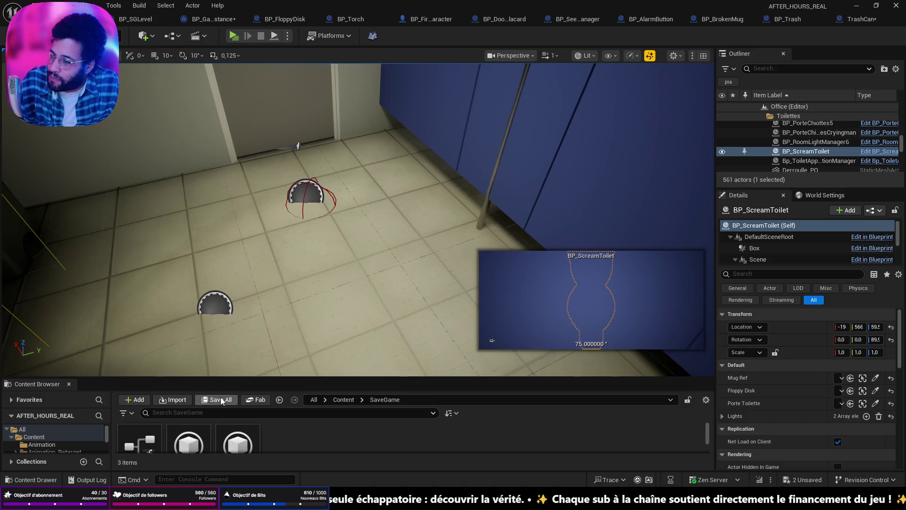
{"action": "left_click_drag", "start_coordinate": [448, 228], "coordinate": [453, 128]}
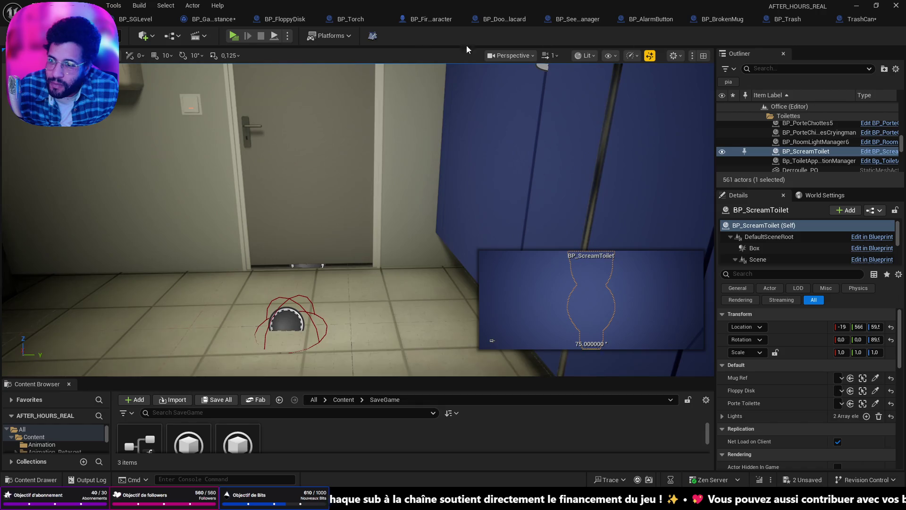
{"action": "left_click", "coordinate": [856, 19]}
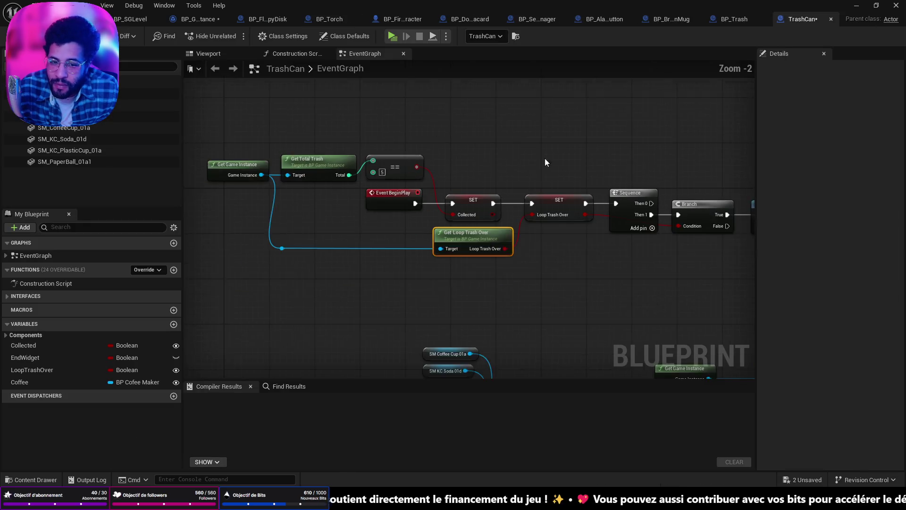
- Pan the TrashCan graph along the BeginPlay chain to the Delay and Spawn Trash nodes
{"action": "scroll", "coordinate": [481, 224], "scroll_direction": "down", "scroll_amount": 2}
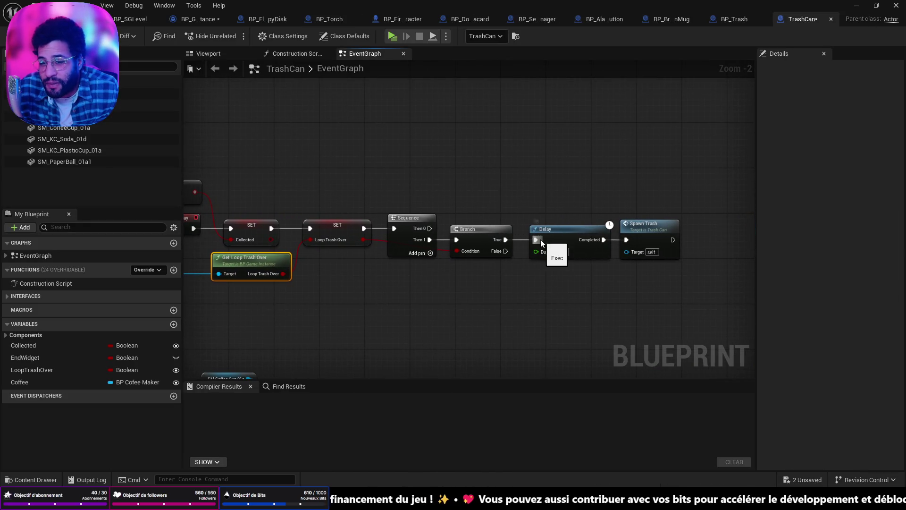
{"action": "left_click_drag", "start_coordinate": [404, 227], "coordinate": [499, 226]}
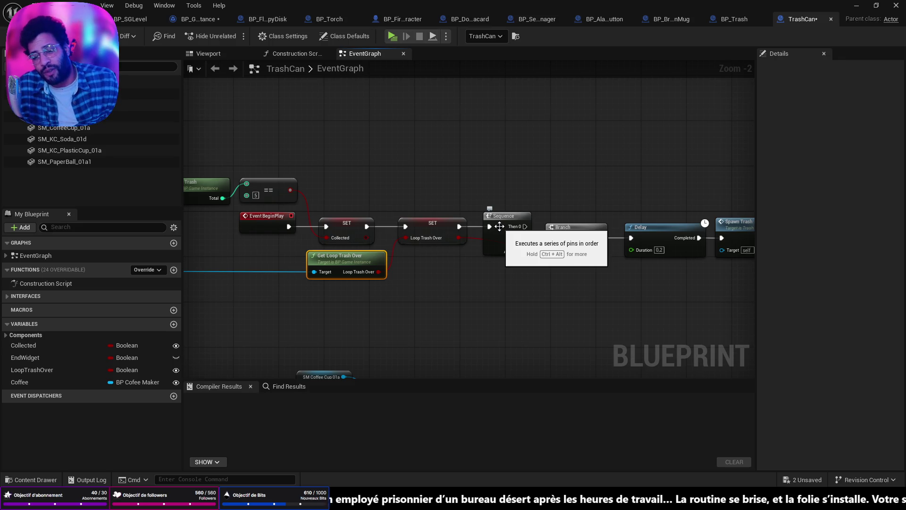
{"action": "mouse_move", "coordinate": [464, 265]}
{"action": "left_mouse_down"}
{"action": "mouse_move", "coordinate": [536, 289]}
{"action": "mouse_move", "coordinate": [494, 315]}
{"action": "left_mouse_up"}
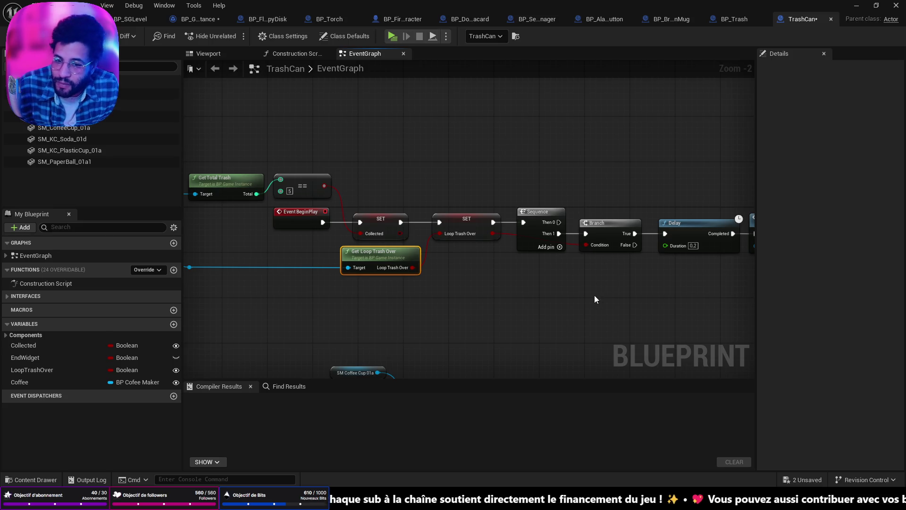
{"action": "left_click_drag", "start_coordinate": [594, 296], "coordinate": [574, 296]}
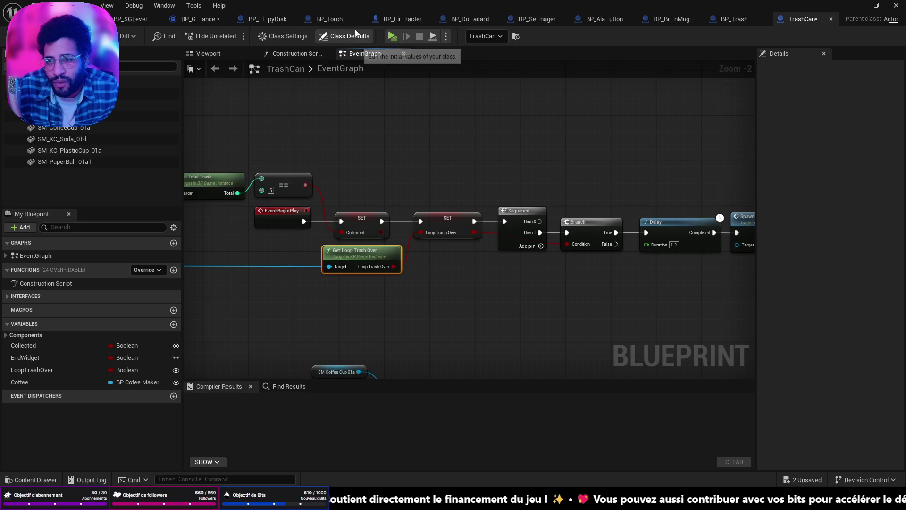
- Switch to BP_FloppyDisk's event graph and select its Get Player node
{"action": "left_click", "coordinate": [282, 20]}
{"action": "mouse_move", "coordinate": [387, 161]}
{"action": "left_mouse_down"}
{"action": "mouse_move", "coordinate": [634, 180]}
{"action": "mouse_move", "coordinate": [557, 182]}
{"action": "left_mouse_up"}
{"action": "left_click", "coordinate": [557, 181]}
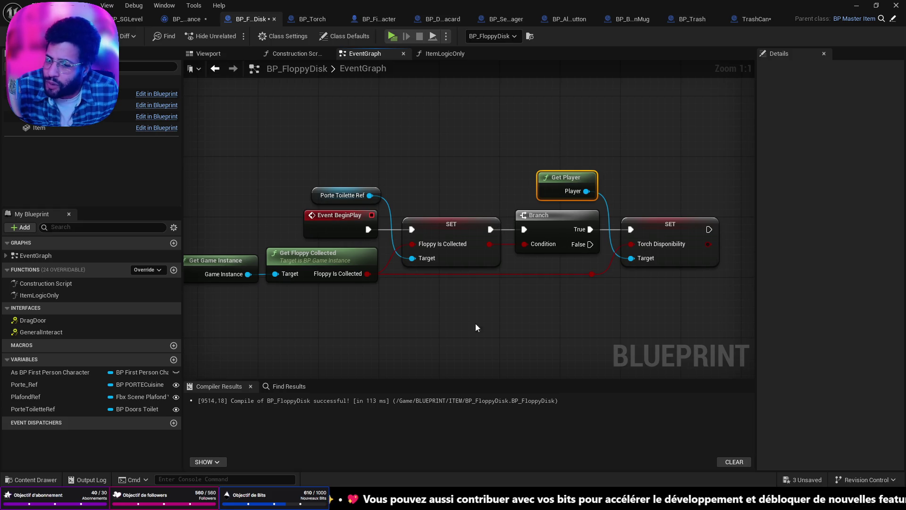
{"action": "mouse_move", "coordinate": [398, 205]}
{"action": "left_mouse_down"}
{"action": "mouse_move", "coordinate": [433, 206]}
{"action": "mouse_move", "coordinate": [411, 214]}
{"action": "left_mouse_up"}
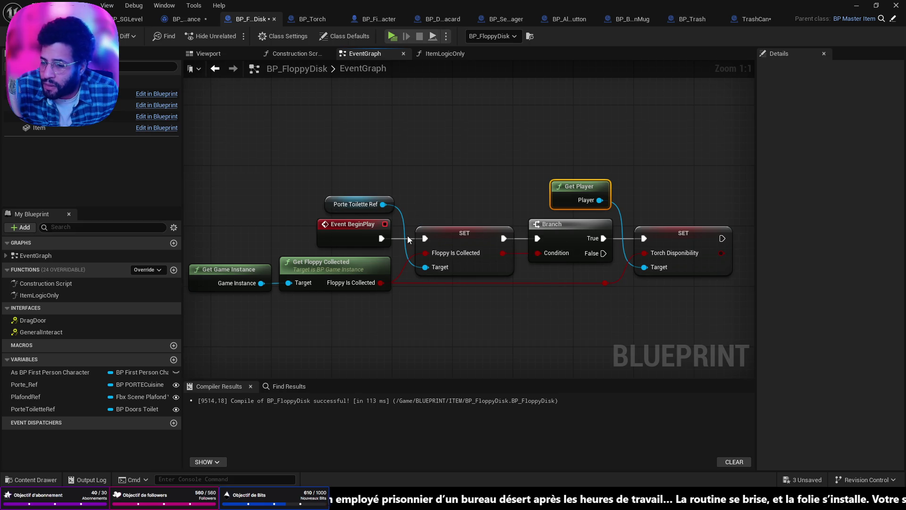
{"action": "left_click_drag", "start_coordinate": [436, 238], "coordinate": [428, 237]}
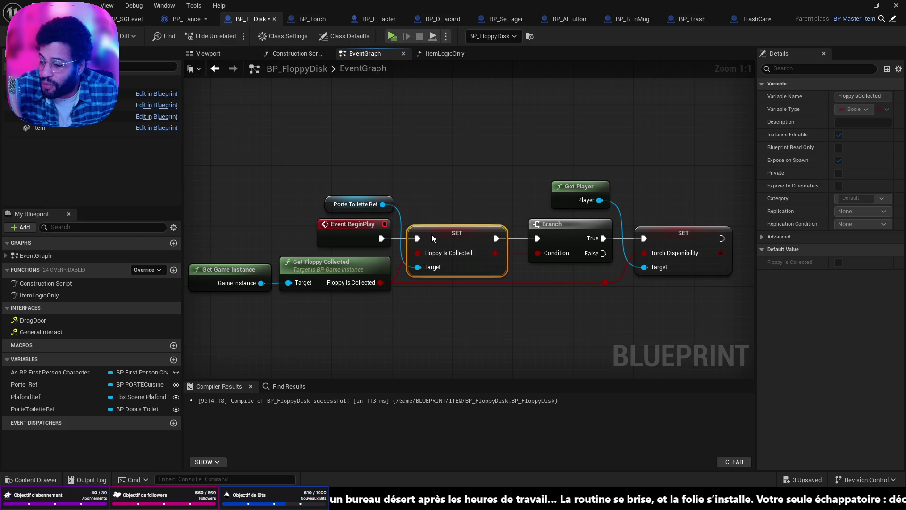
{"action": "left_click_drag", "start_coordinate": [439, 231], "coordinate": [447, 231]}
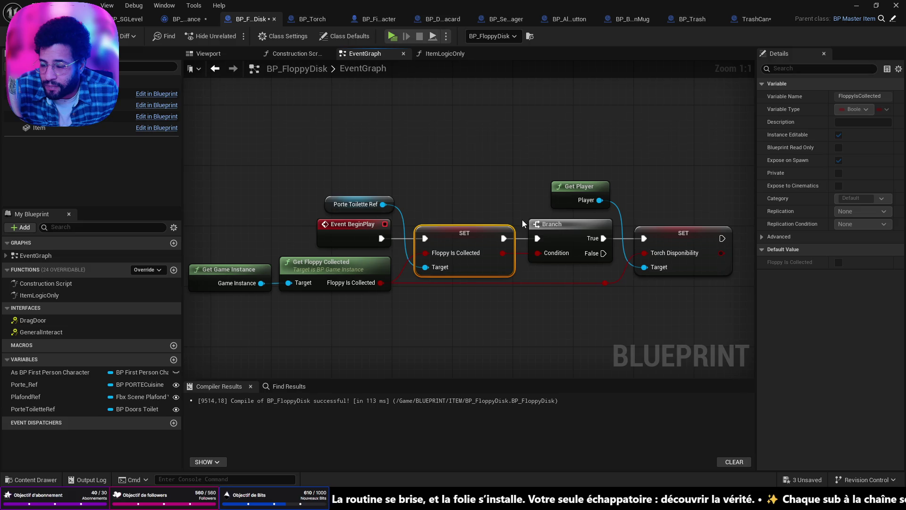
{"action": "mouse_move", "coordinate": [479, 142]}
{"action": "left_mouse_down"}
{"action": "mouse_move", "coordinate": [311, 135]}
{"action": "mouse_move", "coordinate": [507, 232]}
{"action": "left_mouse_up"}
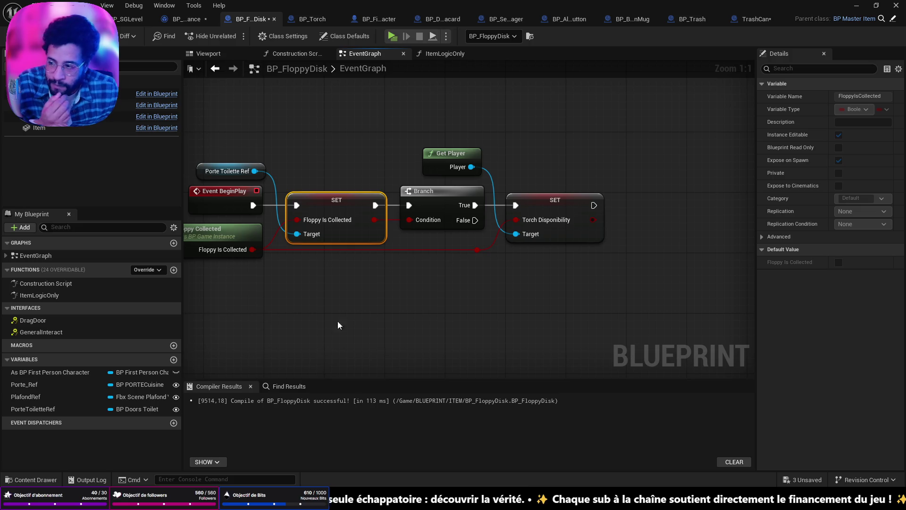
{"action": "scroll", "coordinate": [332, 327], "scroll_direction": "down", "scroll_amount": 4}
{"action": "mouse_move", "coordinate": [446, 286]}
{"action": "left_mouse_down"}
{"action": "mouse_move", "coordinate": [473, 285]}
{"action": "mouse_move", "coordinate": [394, 230]}
{"action": "mouse_move", "coordinate": [424, 238]}
{"action": "left_mouse_up"}
{"action": "scroll", "coordinate": [485, 265], "scroll_direction": "up", "scroll_amount": 4}
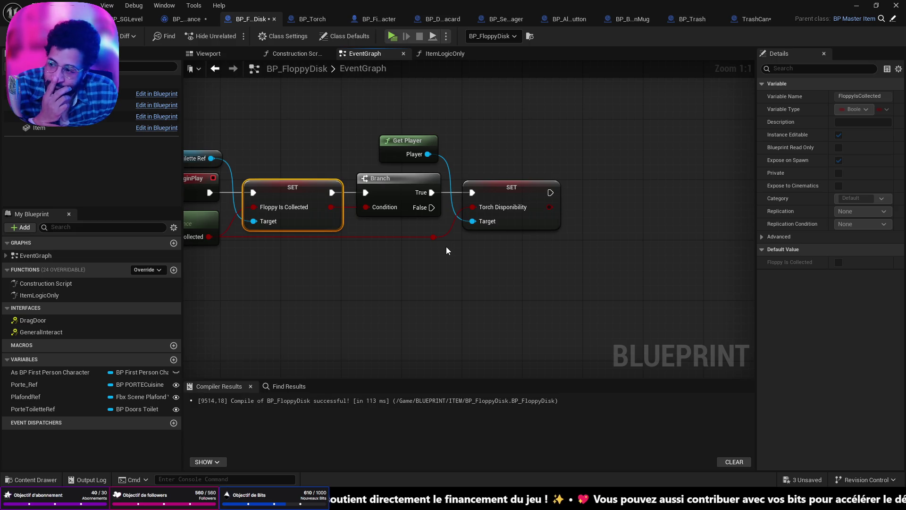
{"action": "mouse_move", "coordinate": [427, 243]}
{"action": "left_mouse_down"}
{"action": "mouse_move", "coordinate": [589, 274]}
{"action": "mouse_move", "coordinate": [476, 263]}
{"action": "left_mouse_up"}
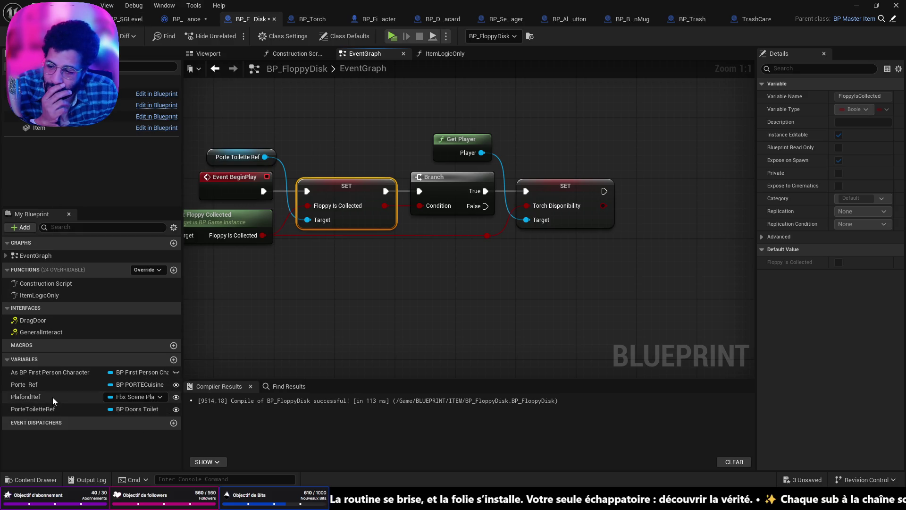
{"action": "left_click", "coordinate": [47, 374]}
{"action": "left_click", "coordinate": [43, 385]}
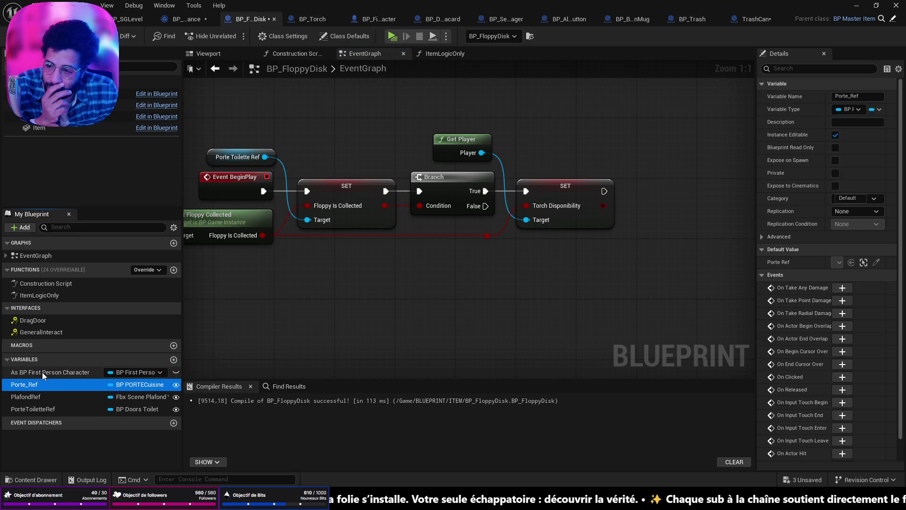
{"action": "left_click", "coordinate": [43, 372]}
{"action": "scroll", "coordinate": [416, 203], "scroll_direction": "down", "scroll_amount": 6}
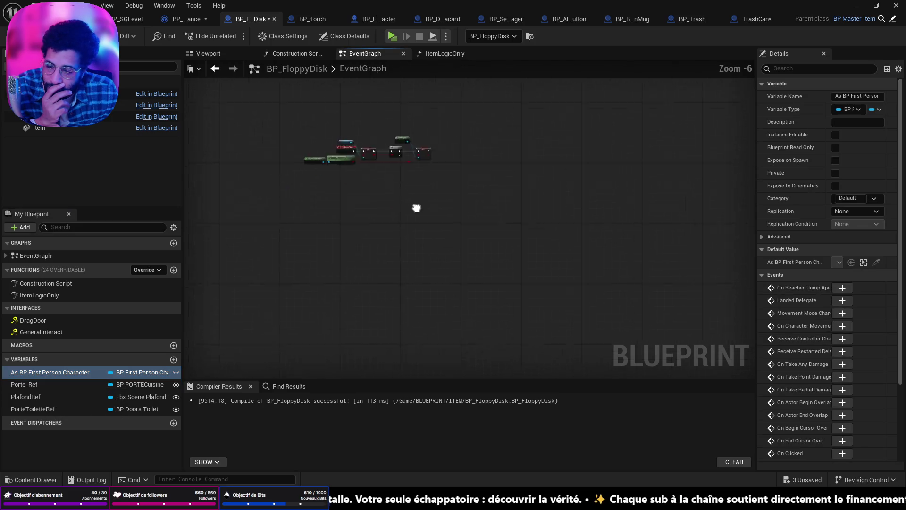
- In ItemLogicOnly, delete the Get Player Character and Cast nodes
{"action": "left_click", "coordinate": [460, 53]}
{"action": "mouse_move", "coordinate": [527, 217]}
{"action": "left_mouse_down"}
{"action": "mouse_move", "coordinate": [537, 227]}
{"action": "mouse_move", "coordinate": [491, 250]}
{"action": "left_mouse_up"}
{"action": "left_click_drag", "start_coordinate": [371, 155], "coordinate": [496, 257]}
{"action": "mouse_move", "coordinate": [350, 121]}
{"action": "left_mouse_down"}
{"action": "mouse_move", "coordinate": [367, 147]}
{"action": "mouse_move", "coordinate": [502, 223]}
{"action": "mouse_move", "coordinate": [479, 217]}
{"action": "left_mouse_up"}
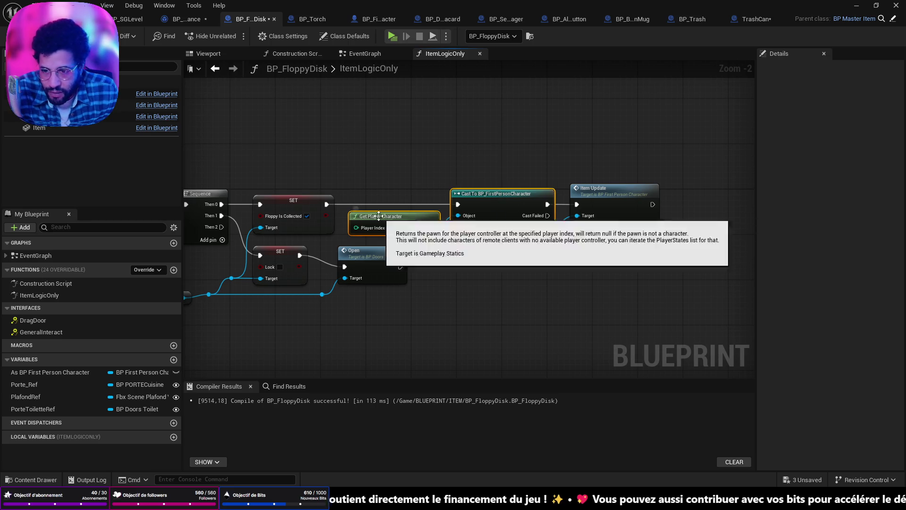
{"action": "key", "text": "Delete"}
- Add a Get Player node to the ItemLogicOnly graph
{"action": "left_click_drag", "start_coordinate": [326, 203], "coordinate": [358, 210]}
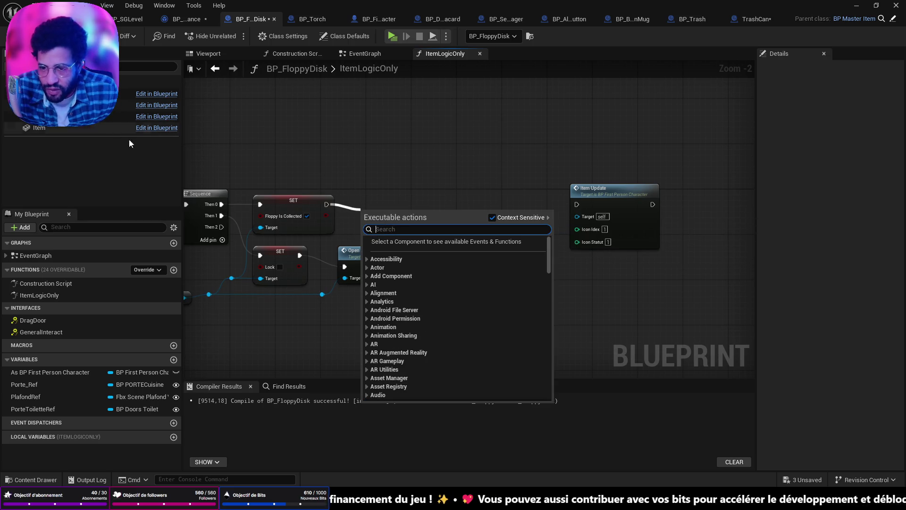
{"action": "left_click", "coordinate": [370, 209]}
{"action": "right_click", "coordinate": [382, 211]}
{"action": "right_click", "coordinate": [355, 179]}
{"action": "type", "text": "get player"}
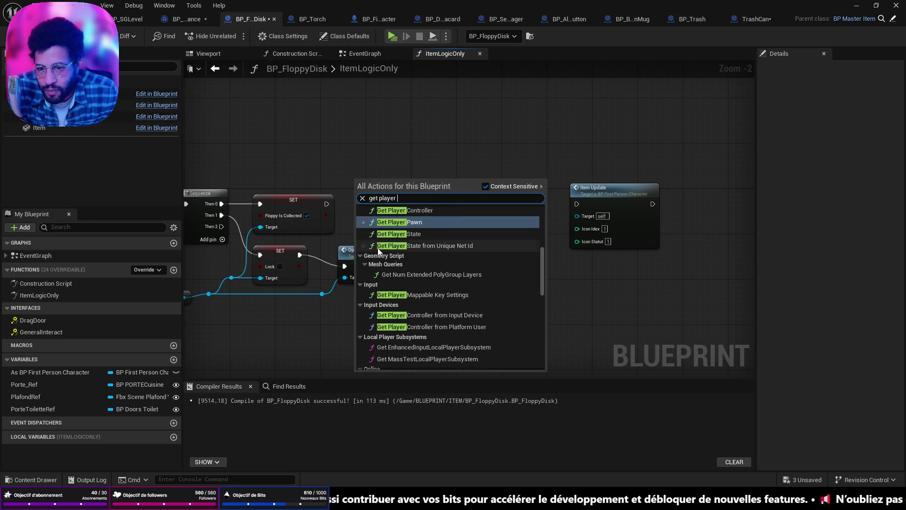
{"action": "scroll", "coordinate": [401, 250], "scroll_direction": "up", "scroll_amount": 4}
{"action": "left_click", "coordinate": [414, 232]}
- Place Get Player above SET and wire Item Update to run after the Floppy Is Collected SET
{"action": "left_click_drag", "start_coordinate": [384, 180], "coordinate": [327, 172]}
{"action": "left_click_drag", "start_coordinate": [619, 194], "coordinate": [441, 189]}
{"action": "left_click_drag", "start_coordinate": [326, 204], "coordinate": [464, 192]}
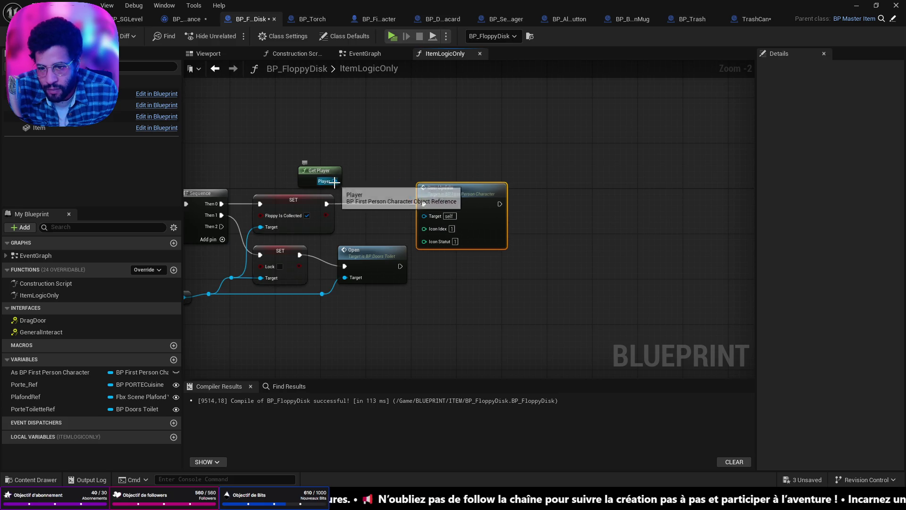